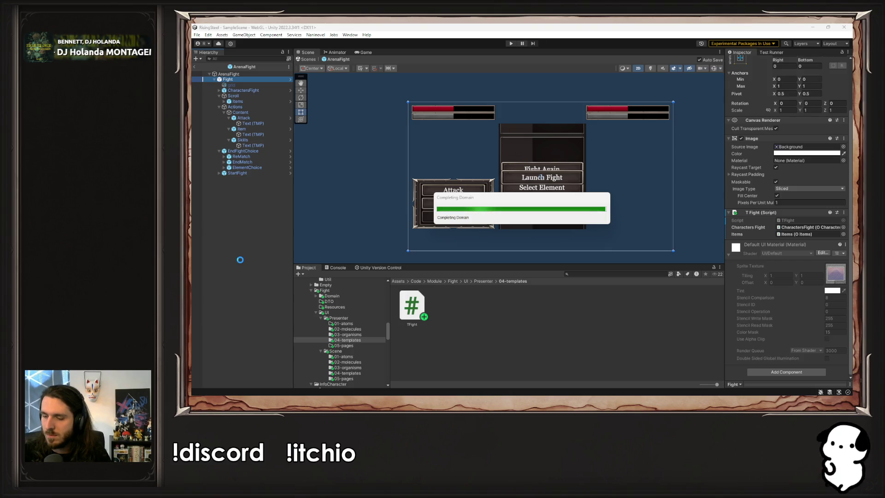
- Assign the Actions object to the Fight component's TFight Action field
left_click(236, 80)
scroll(807, 243, "down", 3)
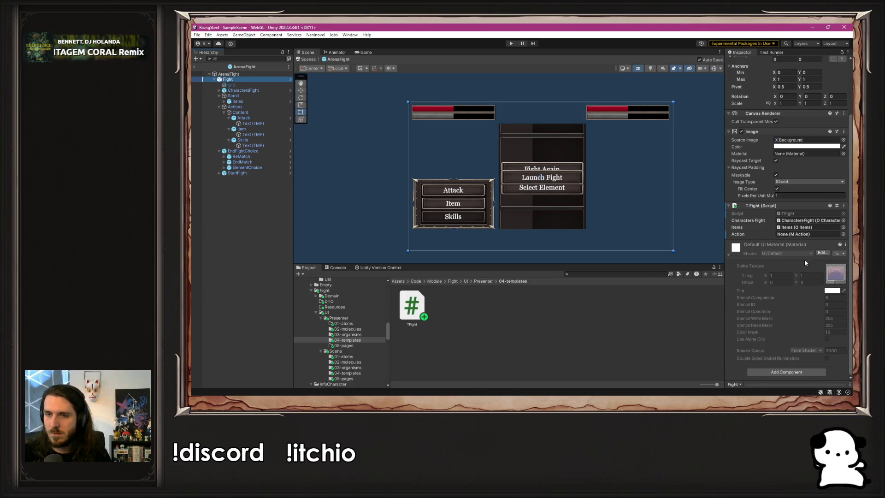
left_click_drag(233, 79, 588, 159)
left_click_drag(808, 204, 809, 235)
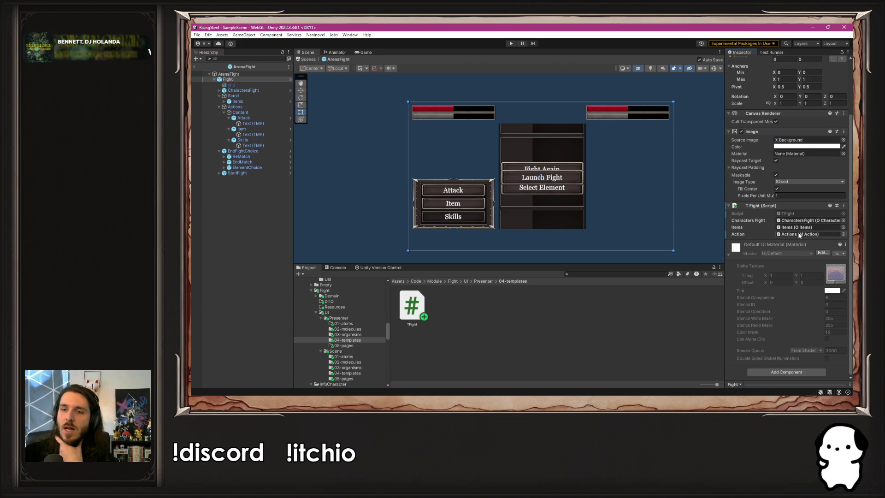
- Collapse Actions, select EndFightChoice, and switch to TFight.cs in the code editor
left_click(219, 107)
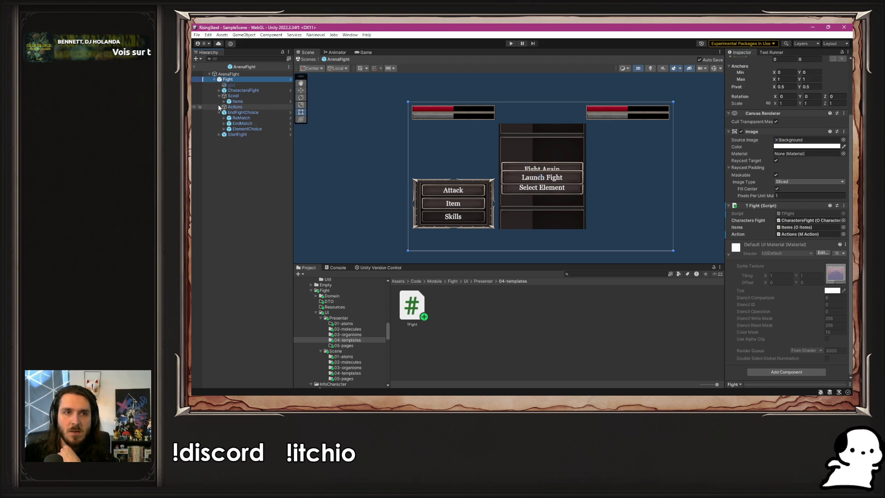
left_click(226, 113)
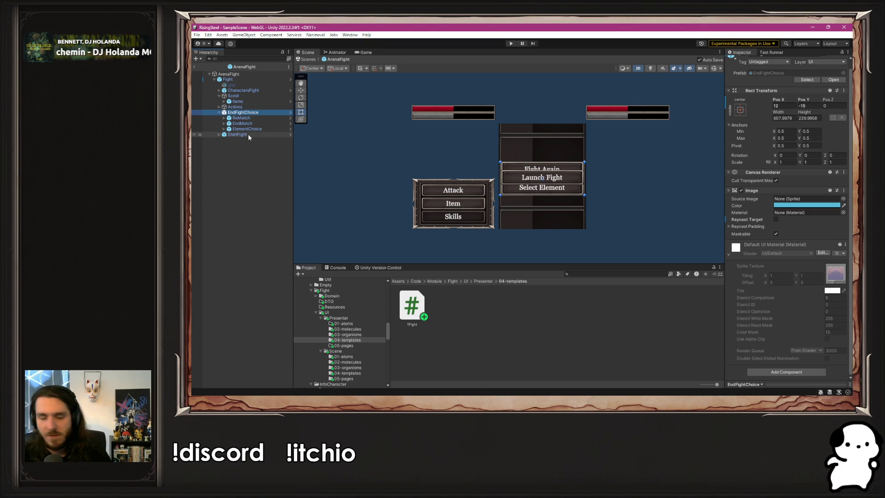
key("alt+Tab")
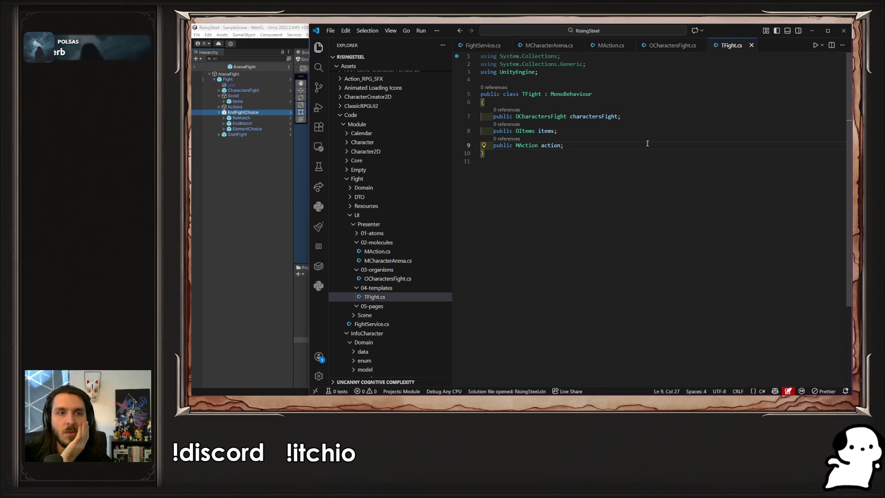
- Go back to the Unity editor, leaving TFight.cs unchanged
left_click(226, 163)
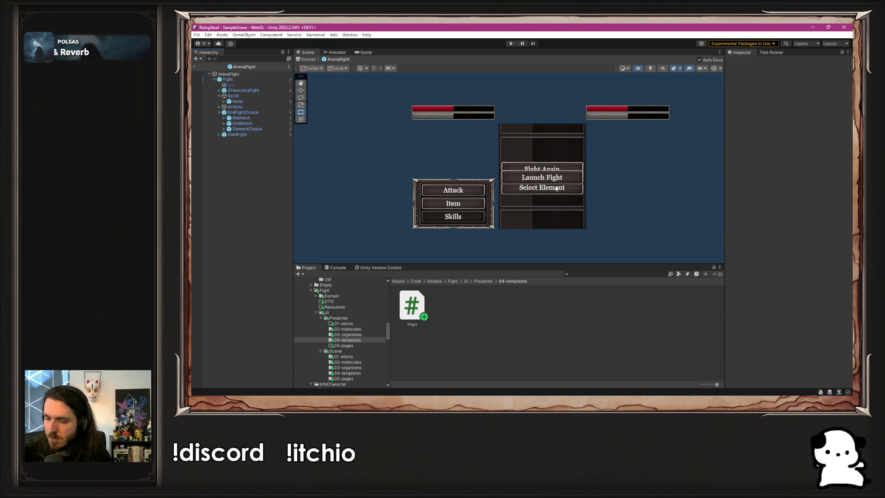
- Inspect ElementChoice and StartFight, then add a blank line after TFight's action field
left_click(265, 129)
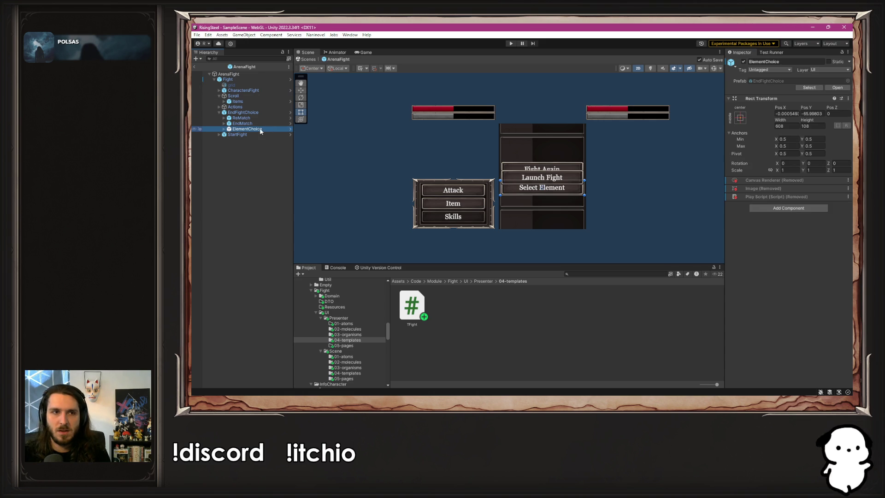
left_click(254, 131)
key("alt+Tab")
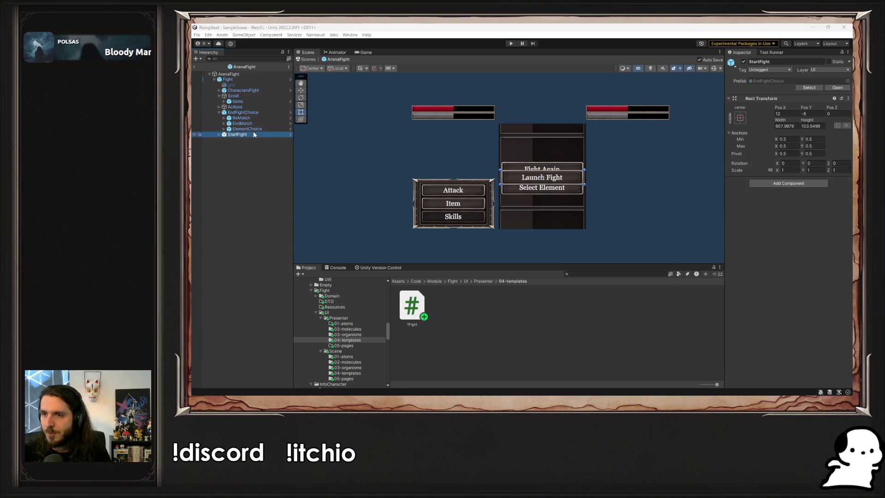
key("Return")
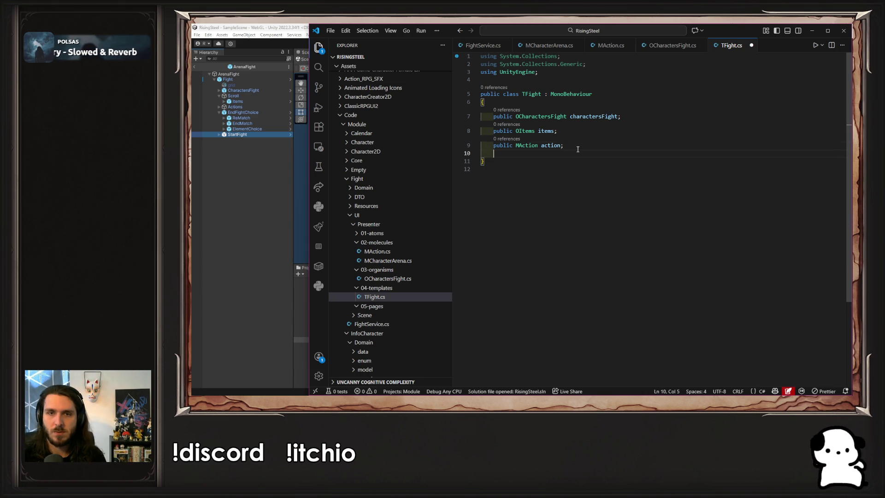
- Declare a public AButton reMatch field in the TFight class
type("Pu")
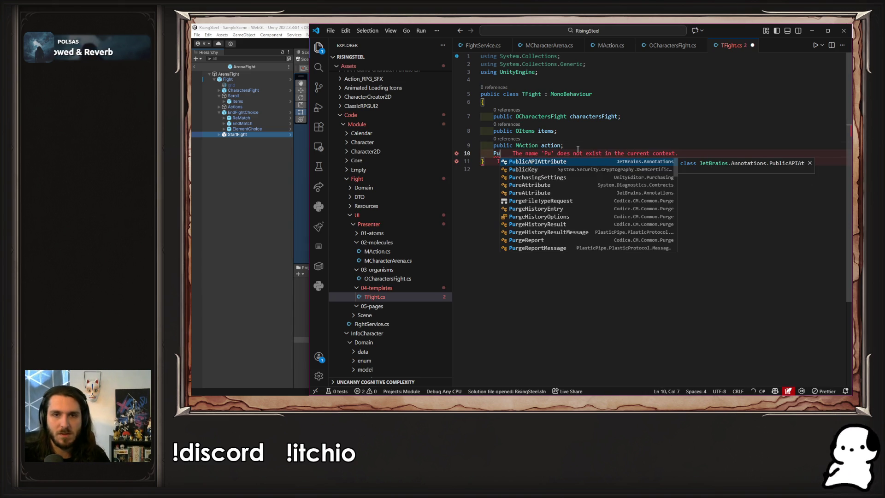
type("blic")
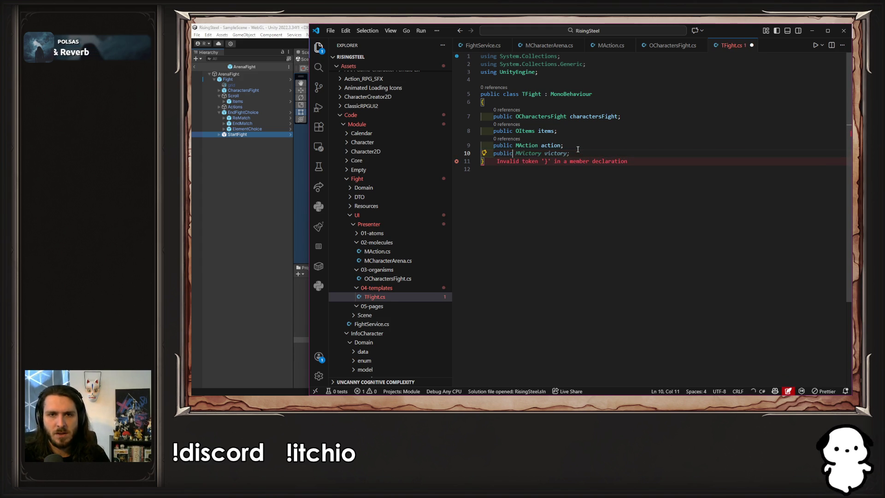
type(" AButton")
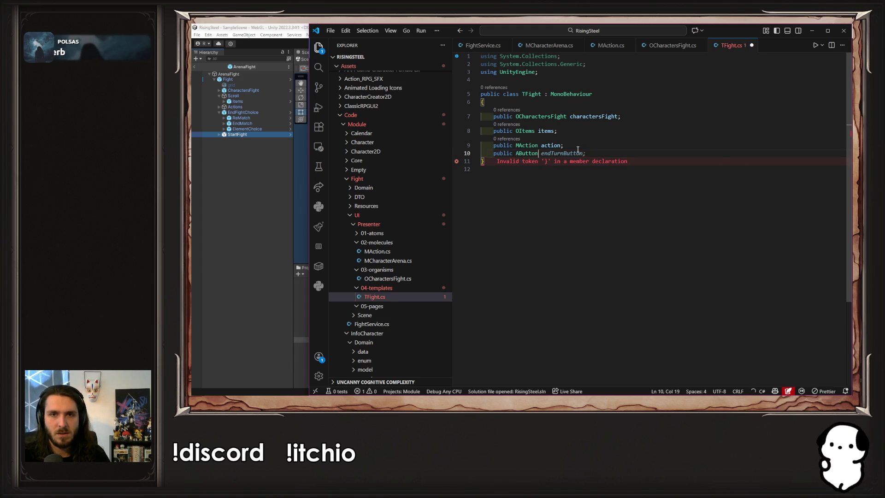
key("Escape")
type(" Re")
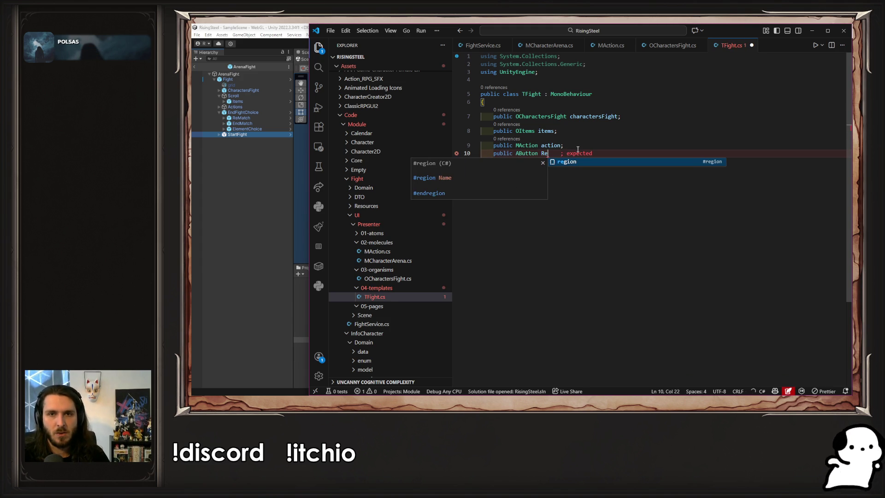
key("BackSpace")
key("BackSpace")
type("re")
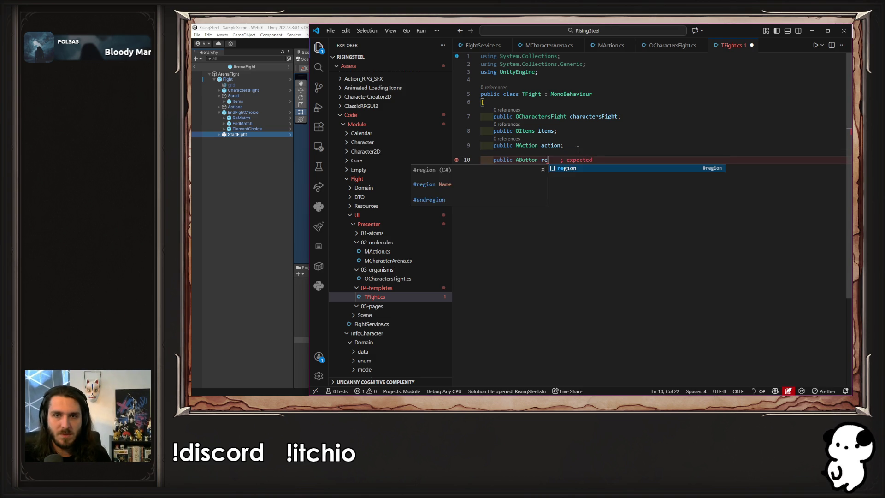
type("Match;")
key("Return")
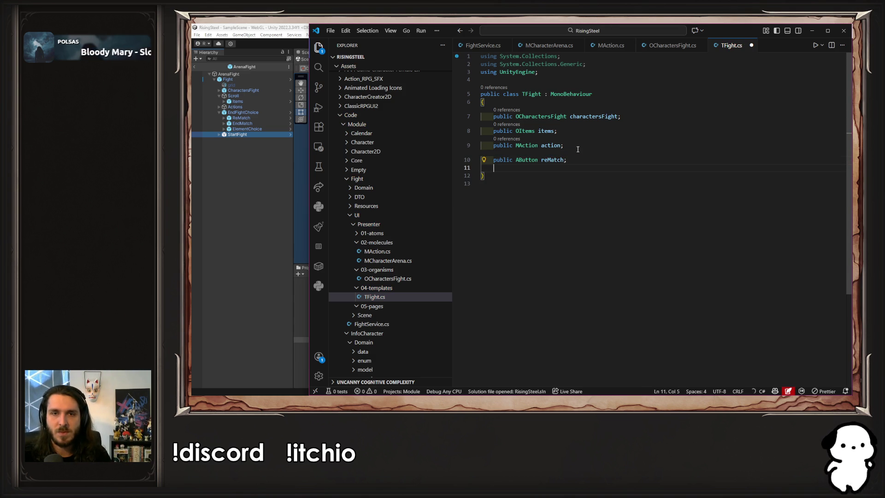
- Duplicate the reMatch line into three copies and rename the first copy endMatch
key("Tab")
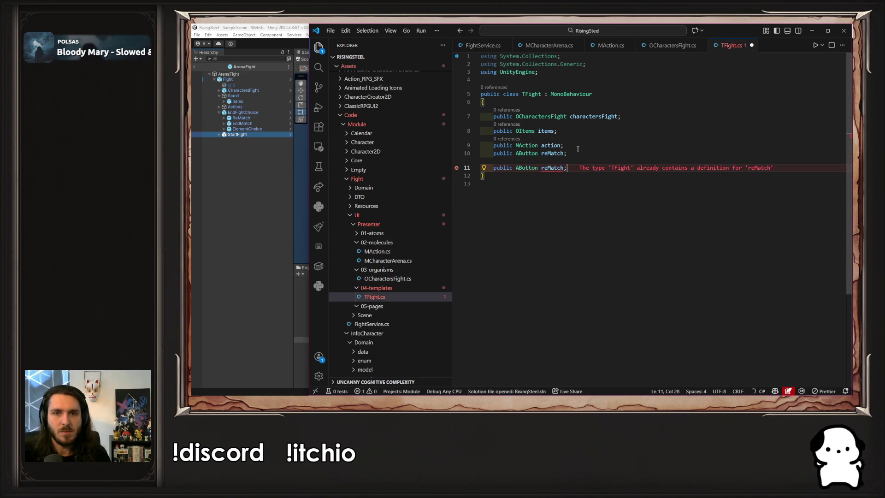
key("shift+alt+Down")
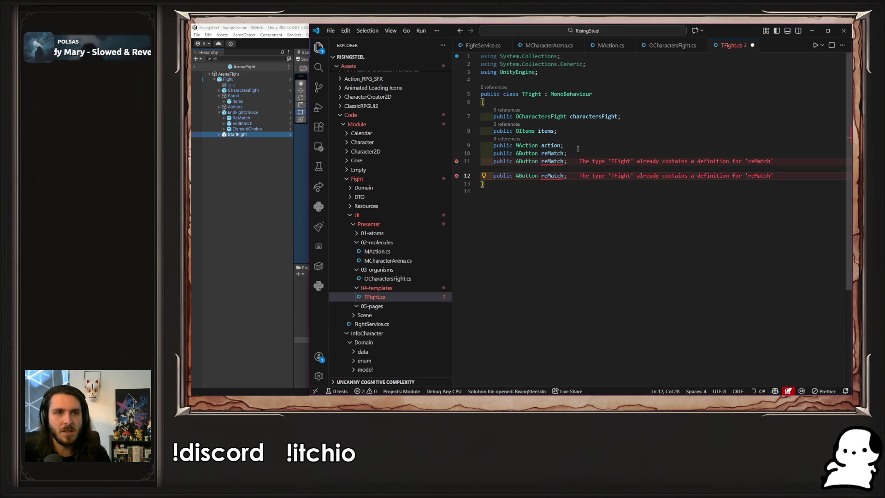
key("shift+alt+Down")
key("ctrl+z")
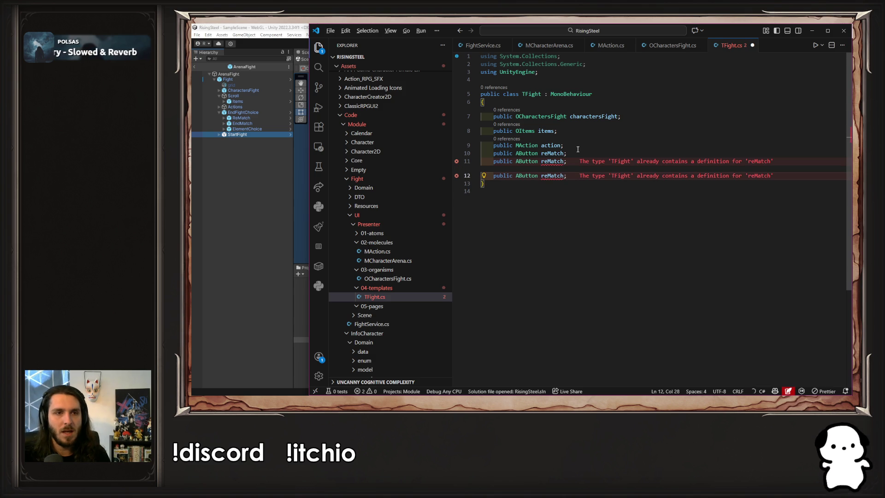
key("shift+alt+Down")
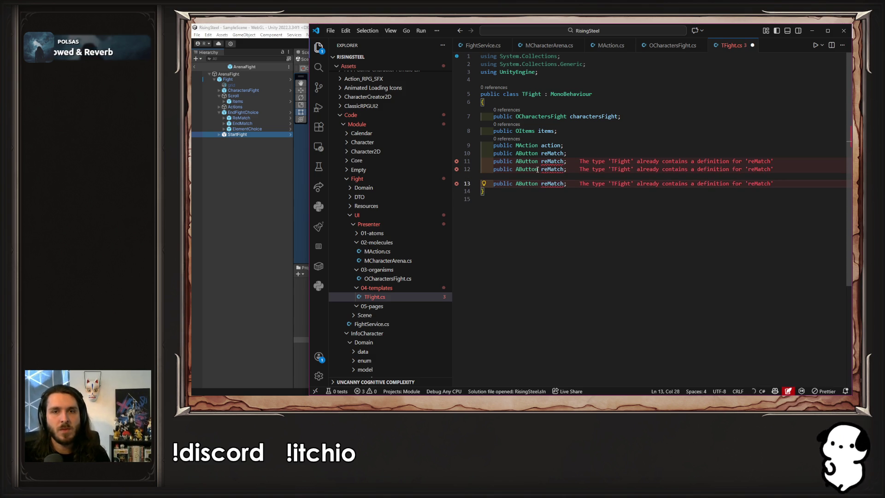
left_click_drag(548, 161, 541, 162)
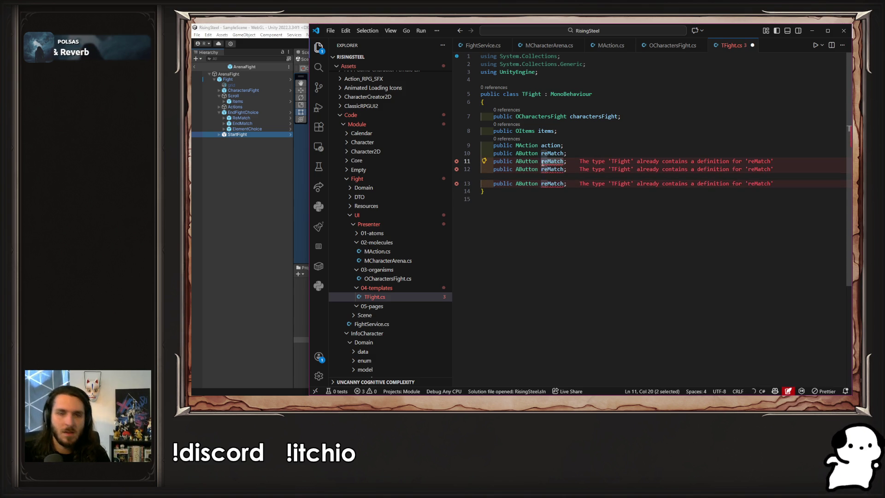
type("end")
- Rename the remaining copies to ElementChoice and StartFight
key("Down")
key("shift+Left")
key("shift+Left")
type("Element")
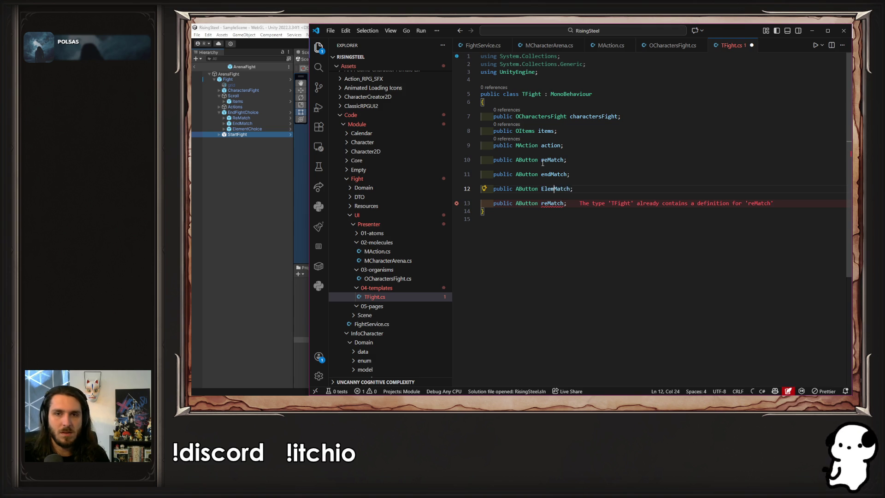
type("Ch")
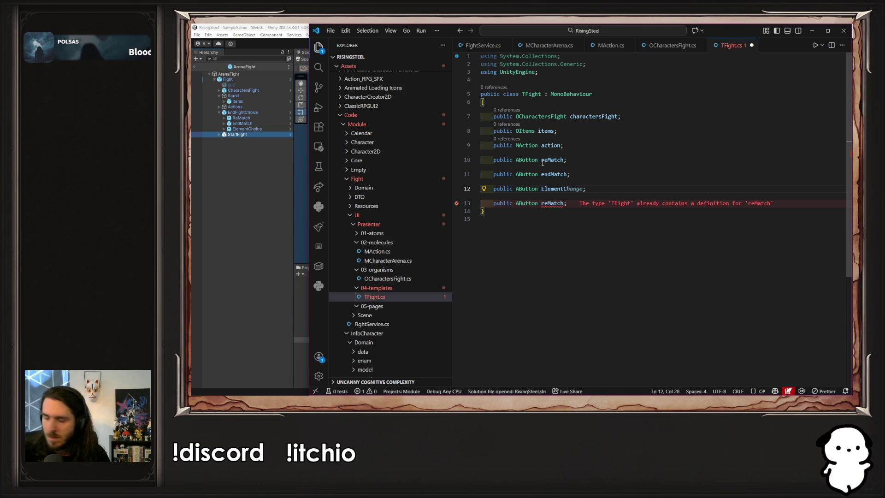
type("oice;")
key("Left")
key("ctrl+shift+Left")
type("Sta")
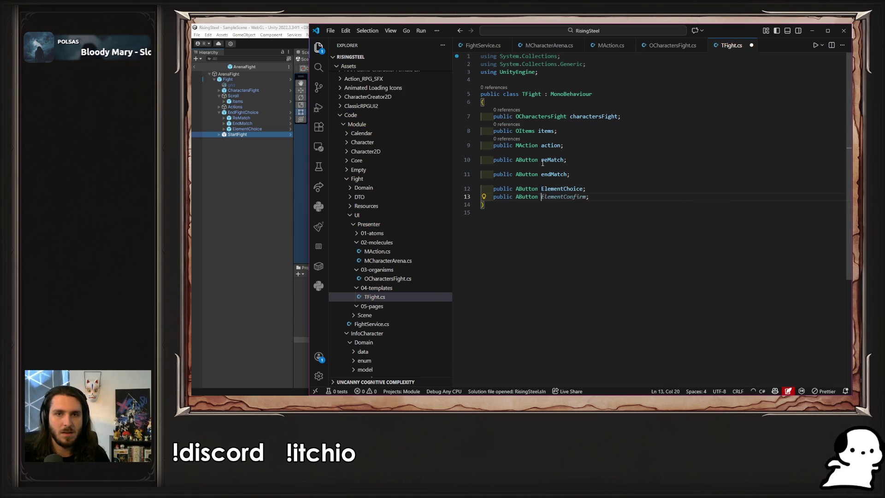
key("Tab")
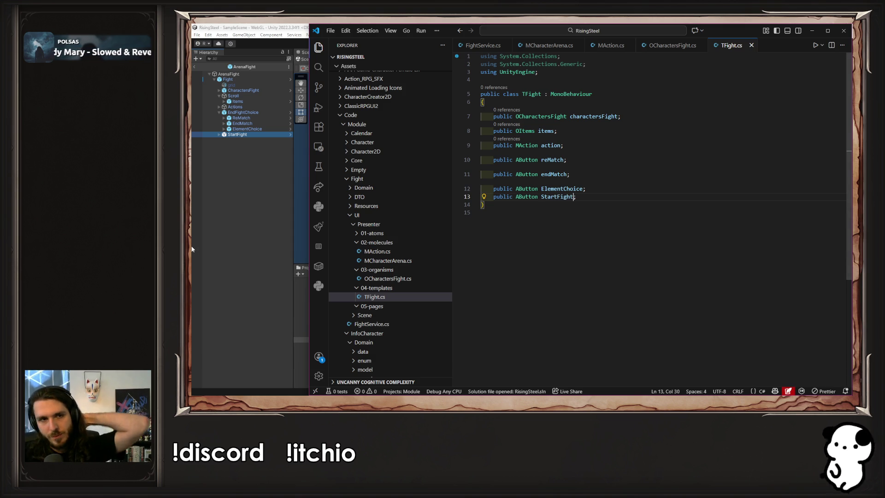
left_click(207, 240)
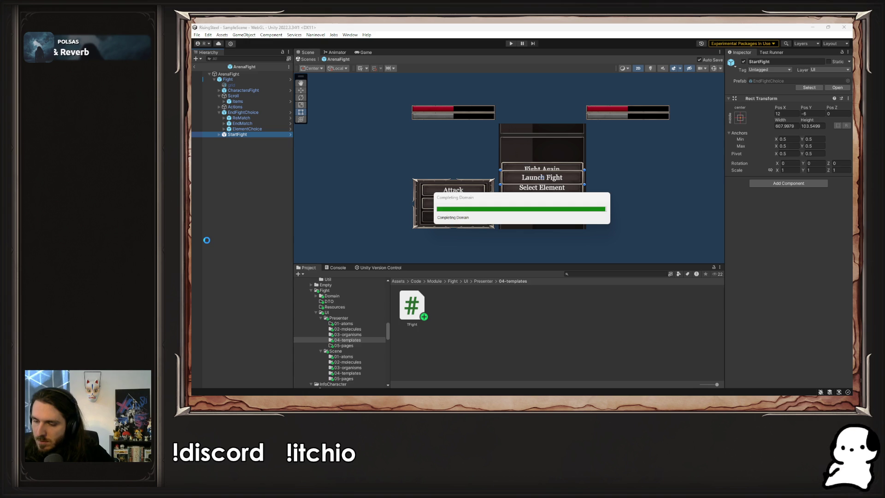
- Select Fight to view its new Re Match, End Match, Element Choice, Start Fight slots and try dragging ReMatch in
left_click(207, 239)
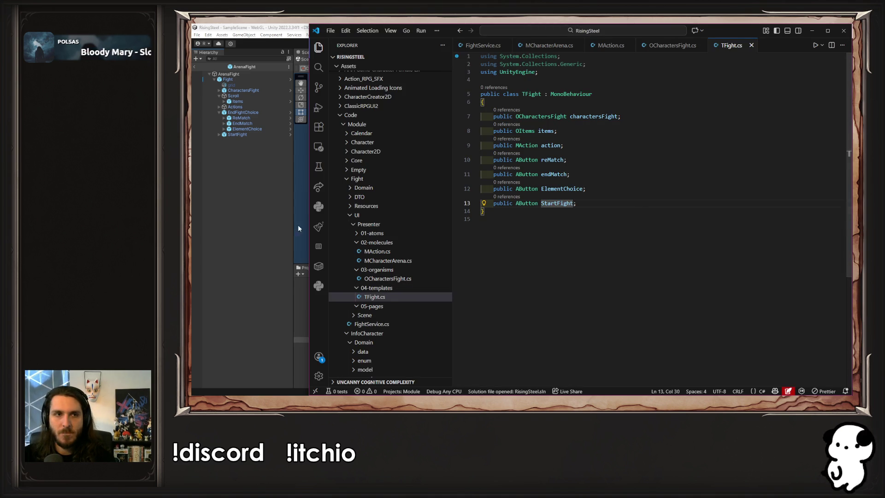
left_click(298, 225)
left_click(248, 79)
scroll(776, 197, "down", 3)
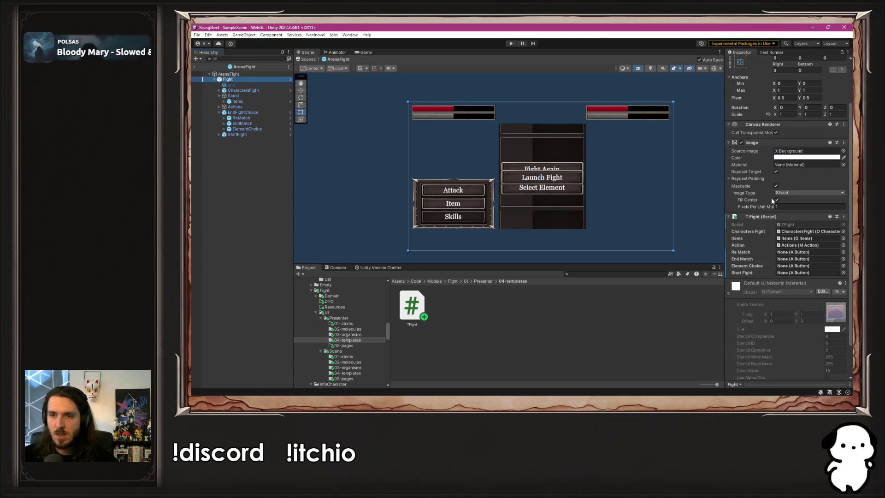
mouse_move(241, 118)
left_mouse_down()
mouse_move(795, 260)
mouse_move(787, 254)
left_mouse_up()
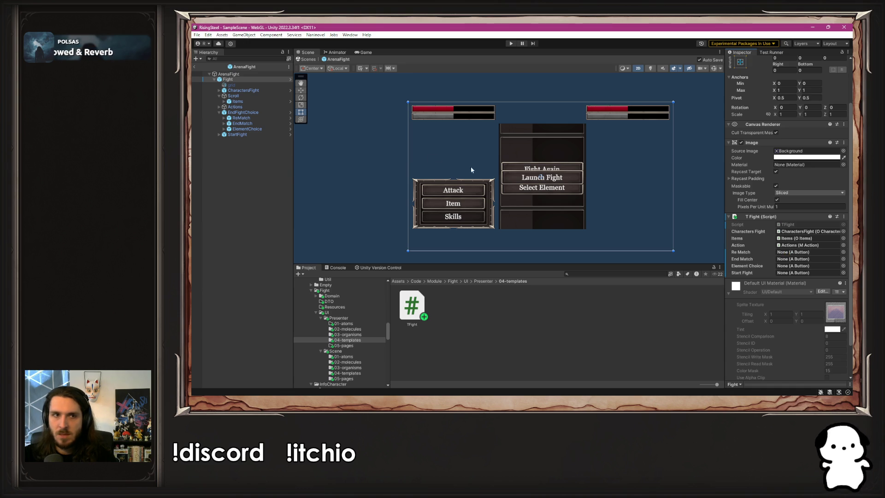
left_click(279, 119)
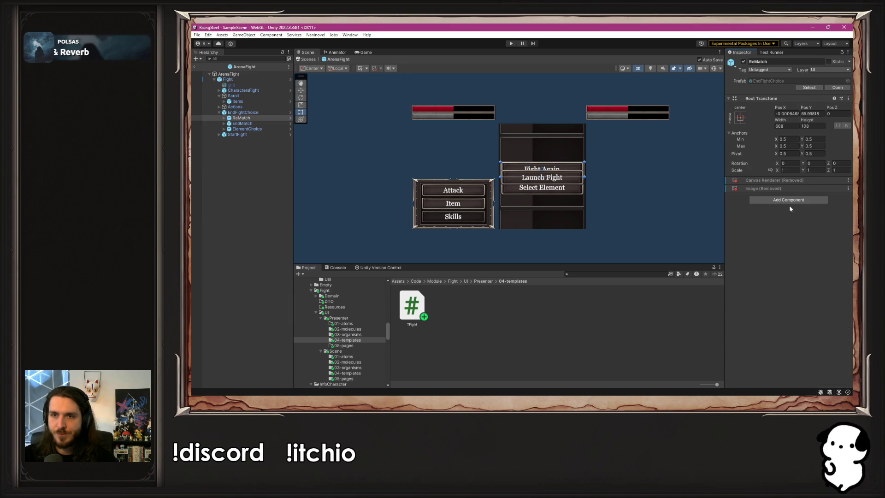
- Try adding A Button to ReMatch, undo it, and inspect ReMatch's child Button settings
left_click(223, 118)
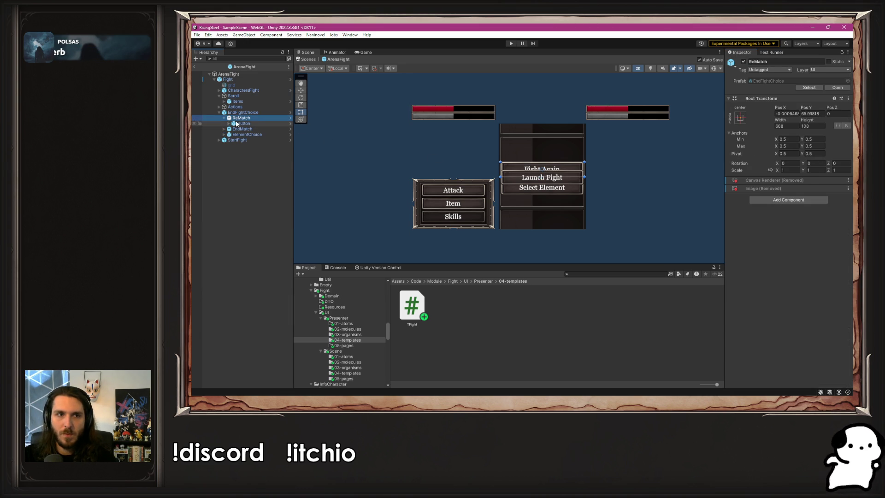
left_click(240, 123)
left_click(241, 118)
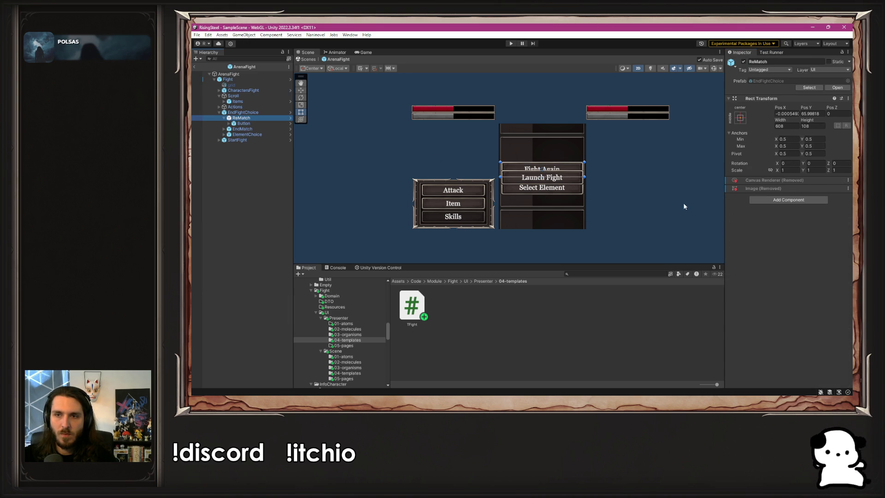
left_click(770, 201)
type("AB")
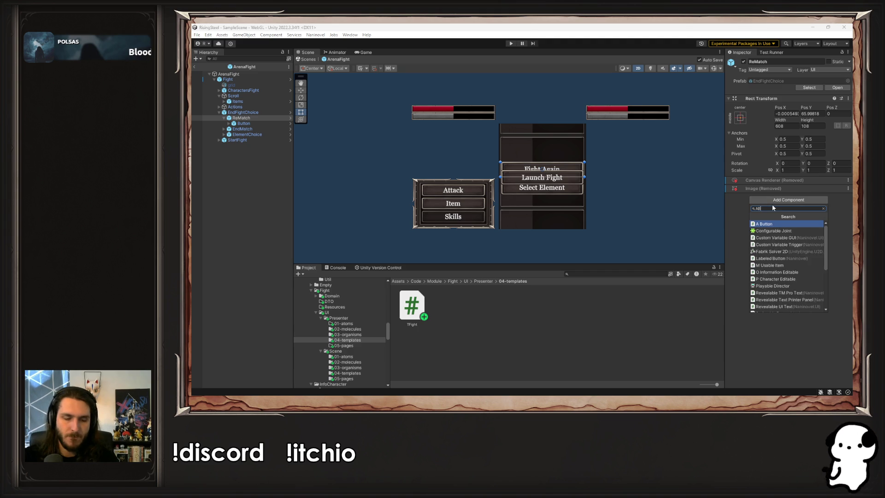
key("Return")
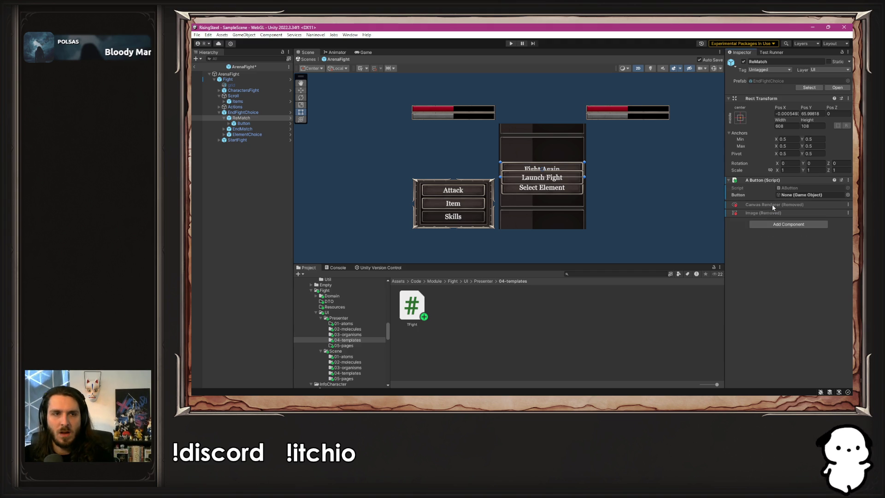
key("ctrl+z")
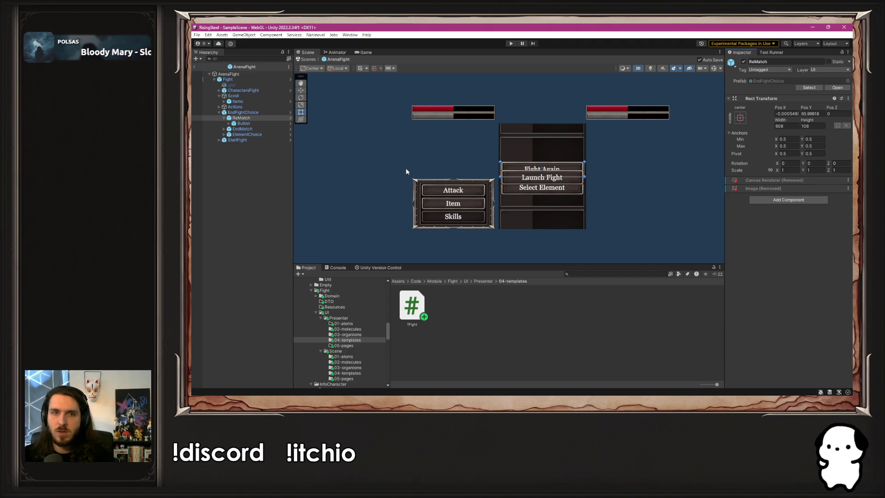
left_click(229, 123)
scroll(803, 235, "down", 5)
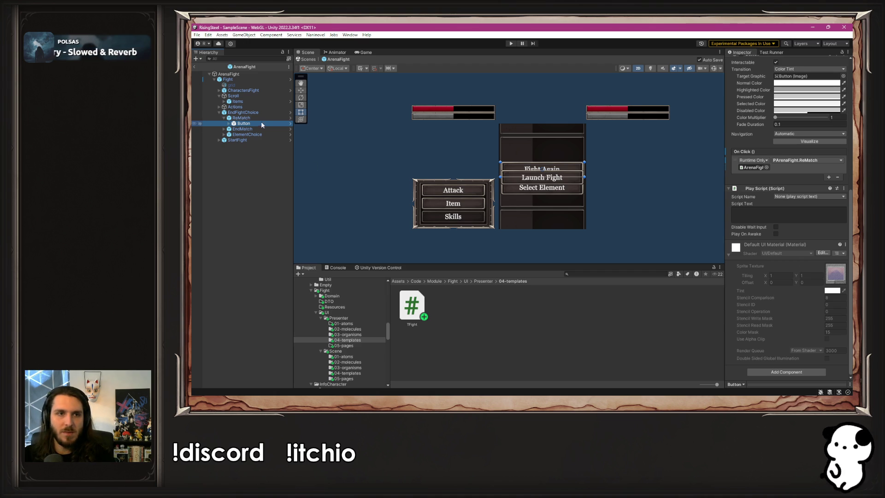
- Add an A Button script to ReMatch and link its child Button to the Button field
left_click(241, 118)
left_click(789, 200)
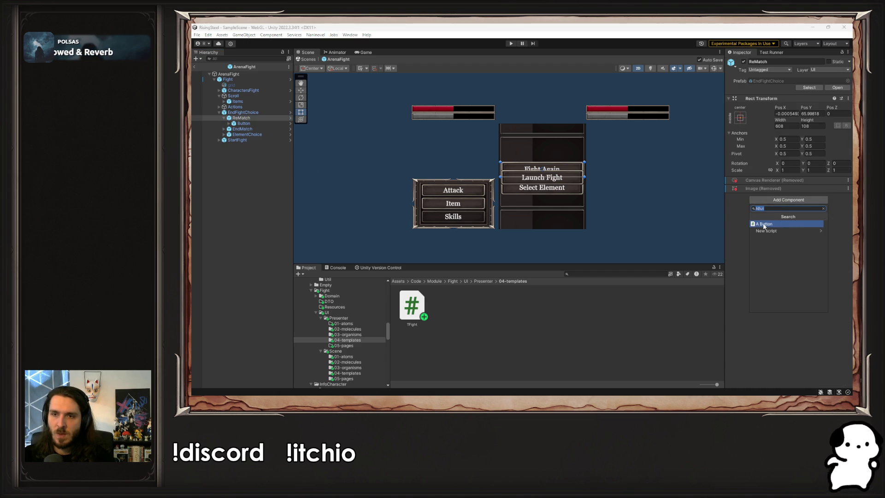
left_click(767, 227)
left_click_drag(244, 123, 813, 198)
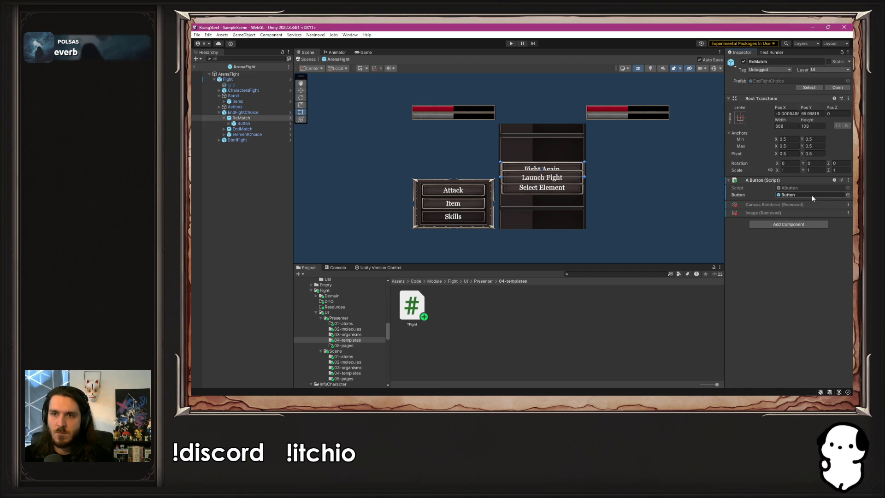
- Add an A Button script to EndMatch linked to its child Button
left_click(224, 129)
left_click(240, 129)
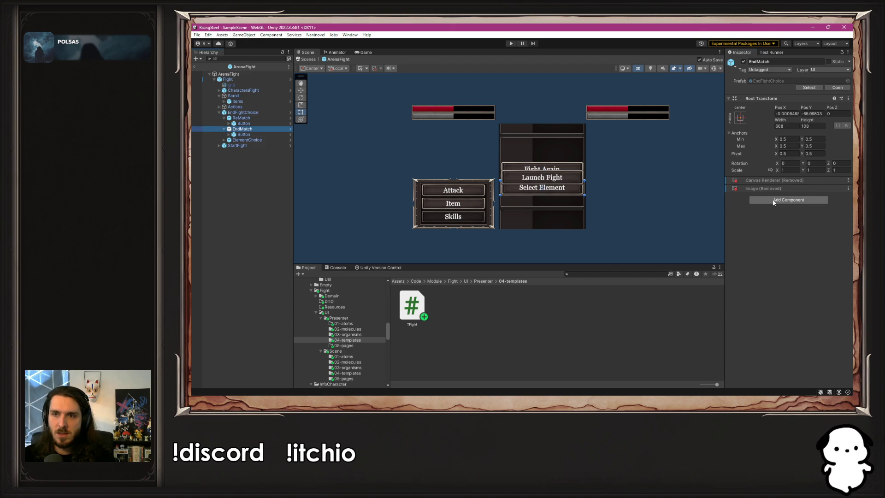
left_click(789, 200)
left_click(780, 224)
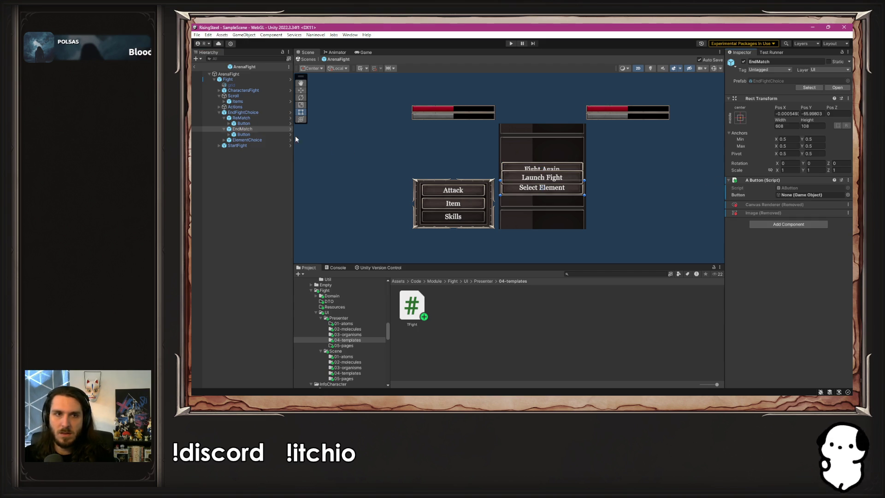
left_click_drag(246, 137, 802, 198)
- Add an A Button script to ElementChoice linked to its child Button
left_click(247, 140)
left_click(224, 140)
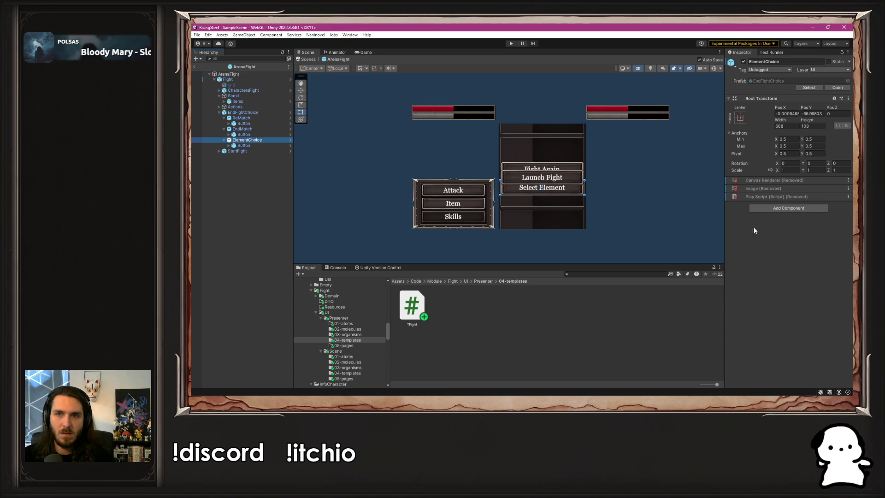
left_click(789, 208)
left_click(780, 226)
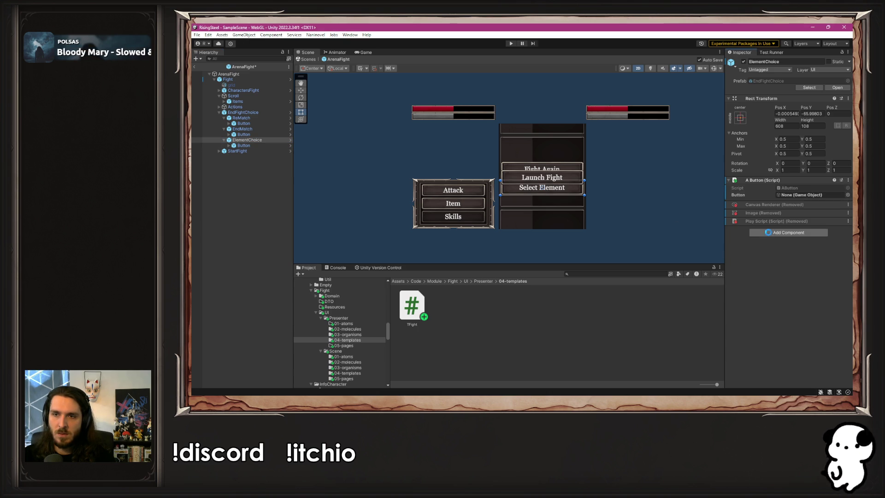
left_click_drag(244, 145, 810, 196)
left_click(271, 113)
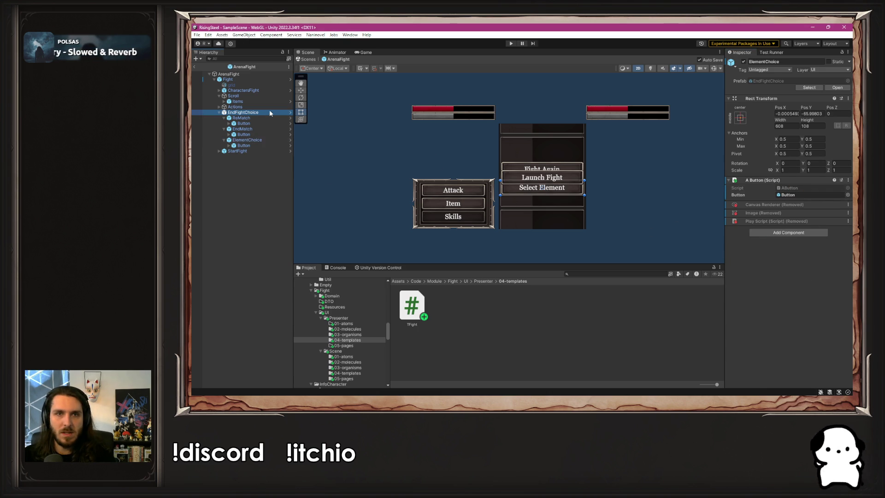
scroll(762, 198, "down", 1)
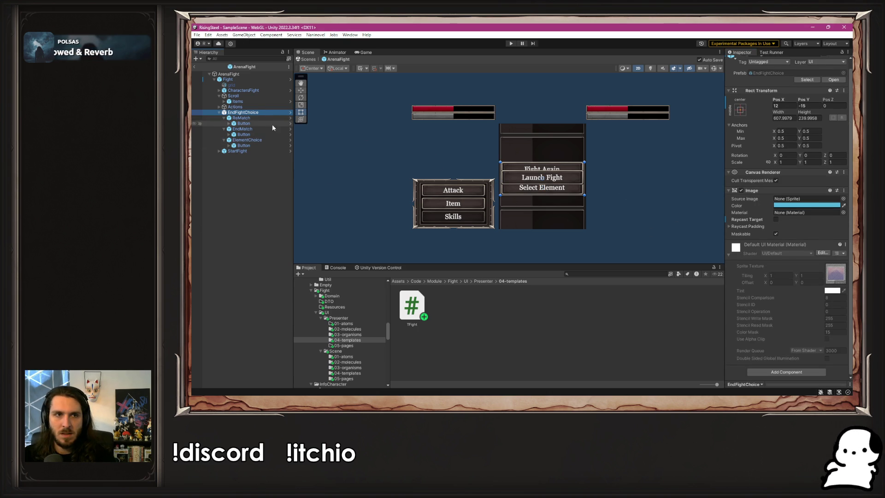
- Assign ReMatch, EndMatch and ElementChoice to Fight's Re Match, End Match and Element Choice fields
left_click(241, 79)
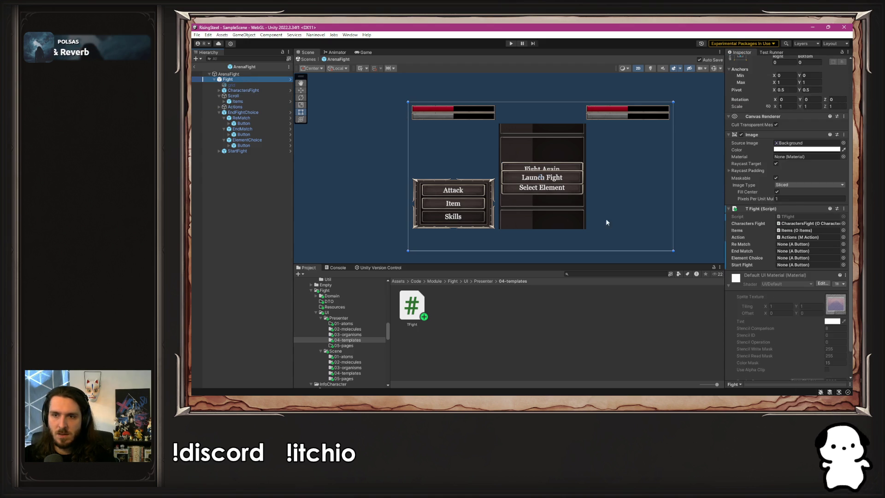
left_click_drag(242, 129, 803, 244)
left_click_drag(242, 129, 801, 251)
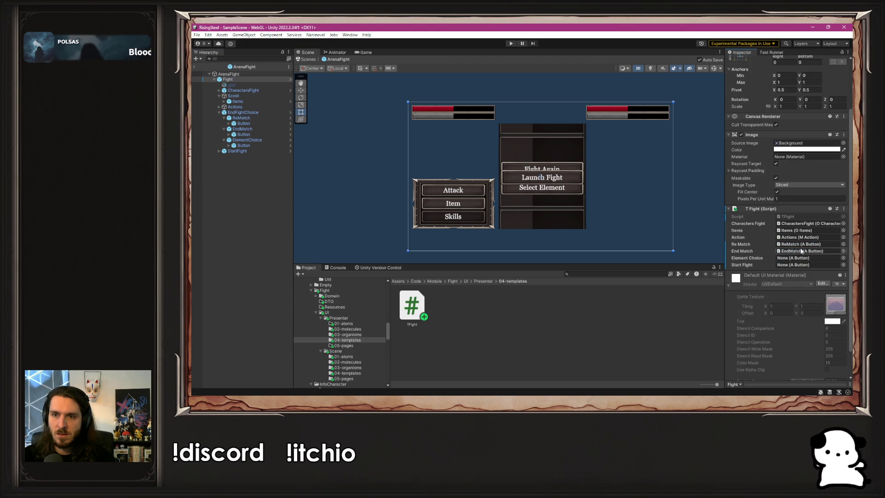
left_click_drag(253, 140, 803, 257)
- Add an A Button script to StartFight and link its child Button to the Button field
left_click(247, 151)
mouse_move(247, 152)
left_mouse_down()
mouse_move(719, 222)
mouse_move(787, 266)
mouse_move(232, 157)
left_mouse_up()
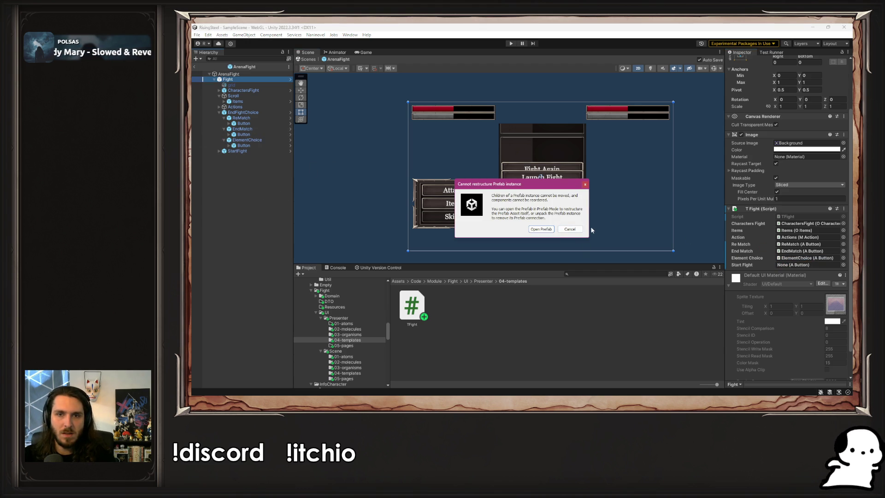
left_click(570, 230)
left_click(788, 183)
left_click(784, 205)
left_click(219, 151)
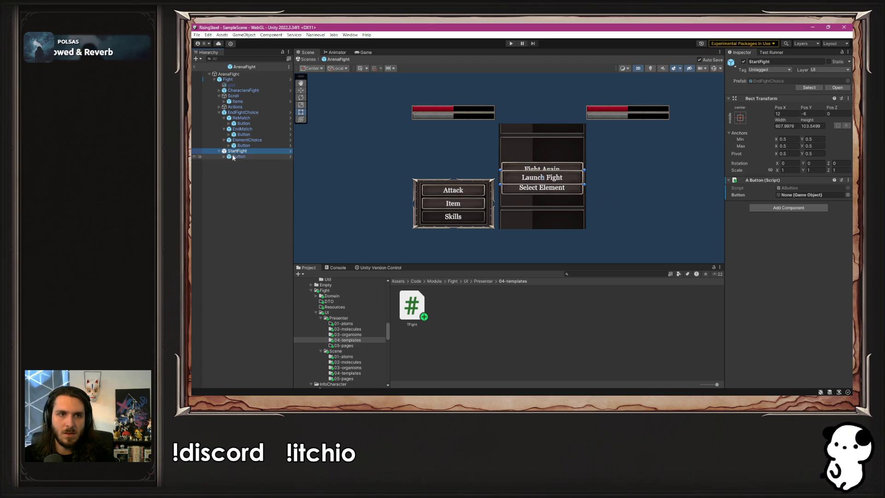
mouse_move(239, 157)
left_mouse_down()
mouse_move(826, 199)
mouse_move(811, 195)
left_mouse_up()
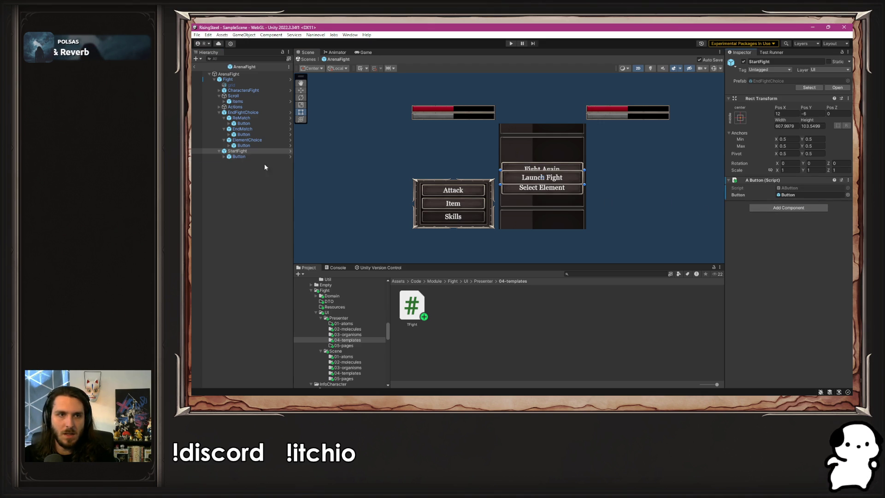
- Assign StartFight to the Fight component's Start Fight field
left_click(228, 79)
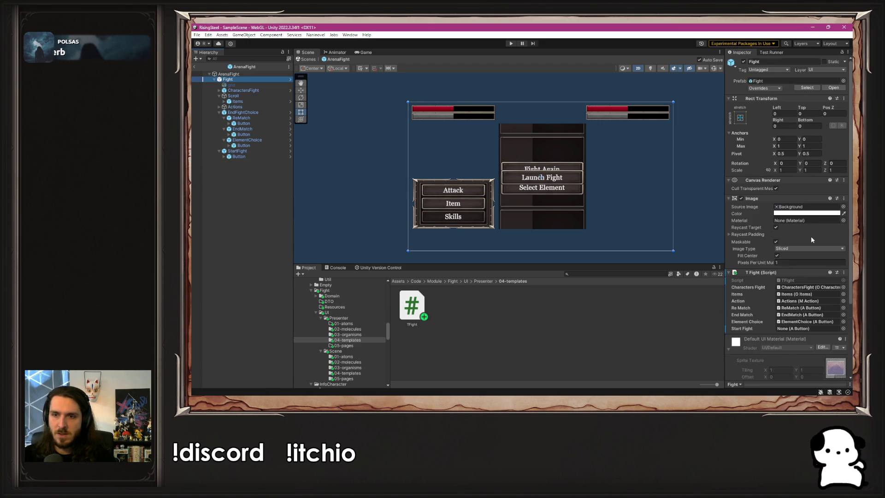
scroll(810, 234, "down", 4)
mouse_move(236, 151)
left_mouse_down()
mouse_move(811, 216)
mouse_move(806, 234)
left_mouse_up()
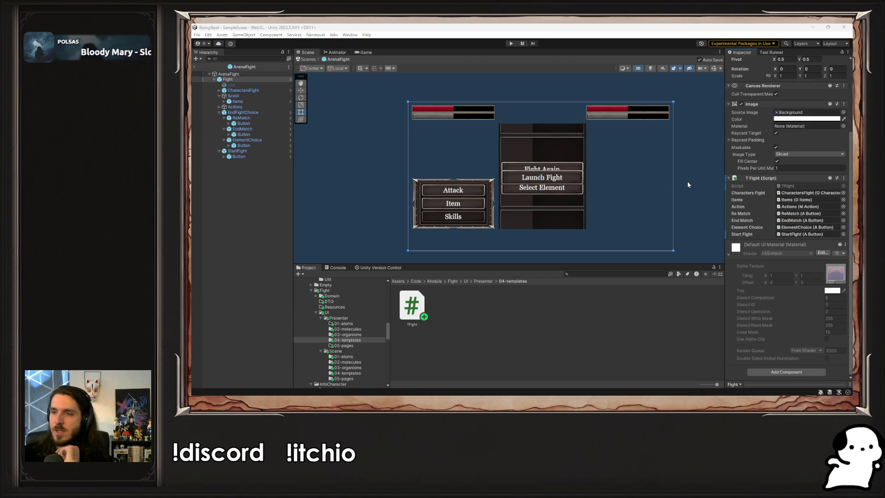
left_click(229, 80)
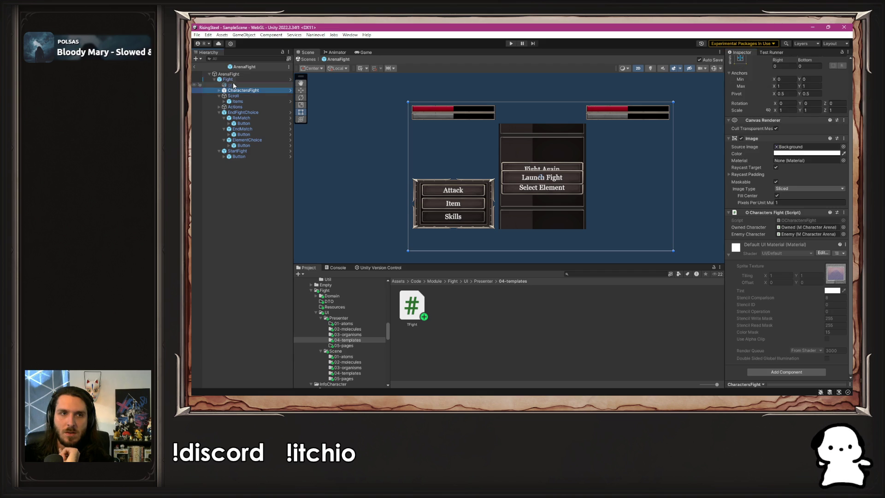
- Open the Scene 05-pages folder and inspect the ArenaFight root and Fight objects
scroll(332, 369, "down", 3)
left_click(343, 358)
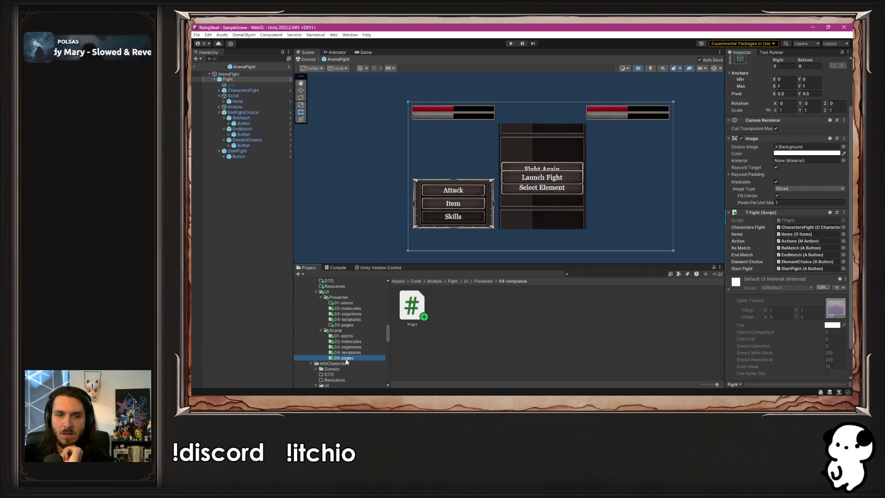
left_click(350, 211)
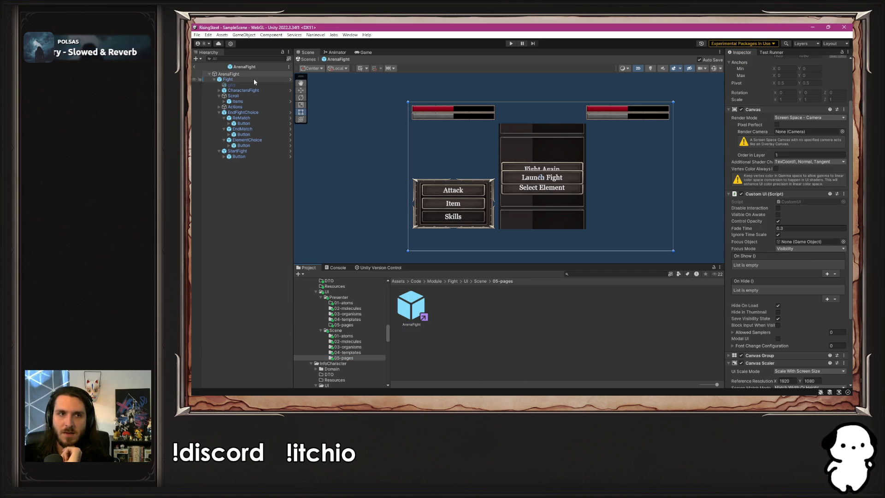
scroll(750, 205, "down", 5)
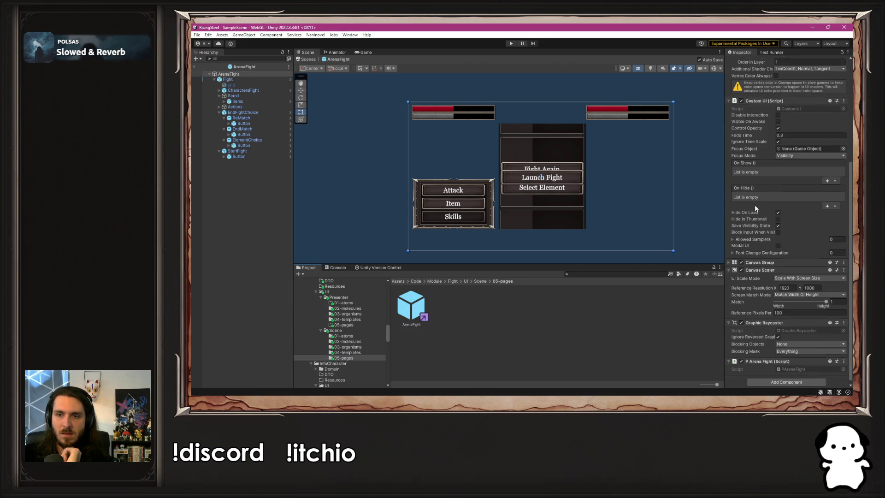
left_click(242, 79)
left_click(229, 74)
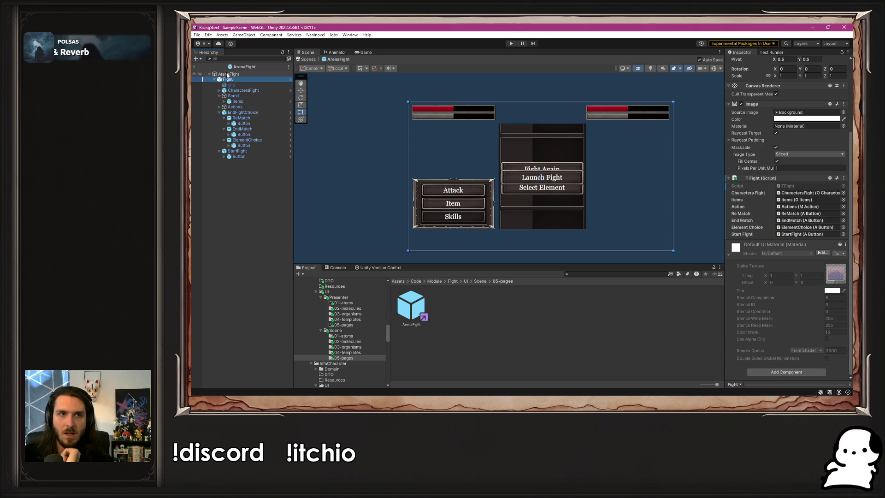
- Create a C# script named PArenaFight in the Presenter 05-pages folder
left_click(354, 325)
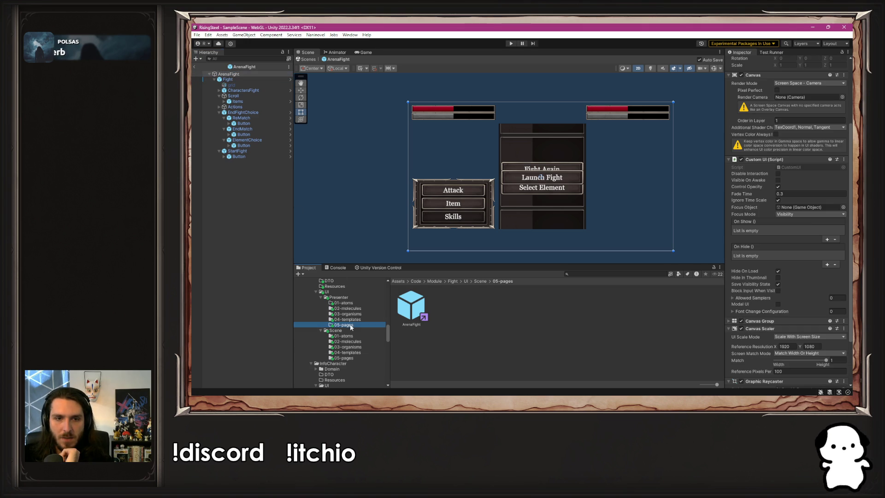
right_click(424, 336)
mouse_move(509, 129)
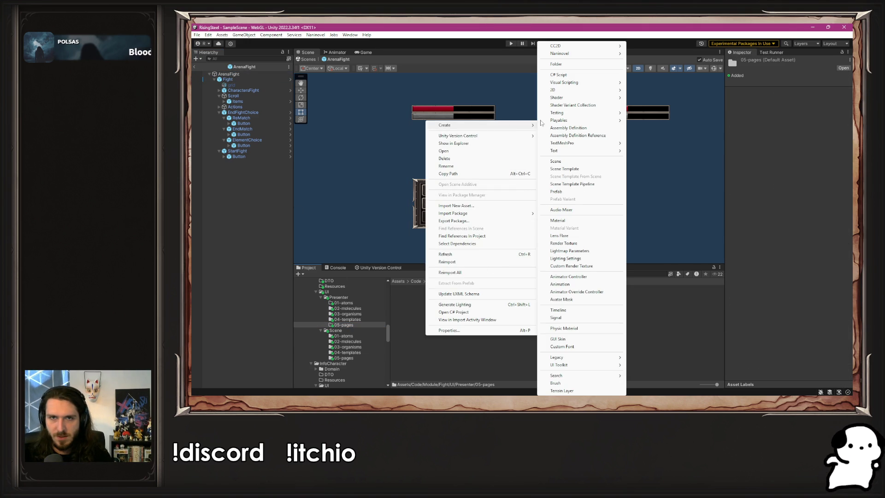
left_click(593, 73)
type("PA")
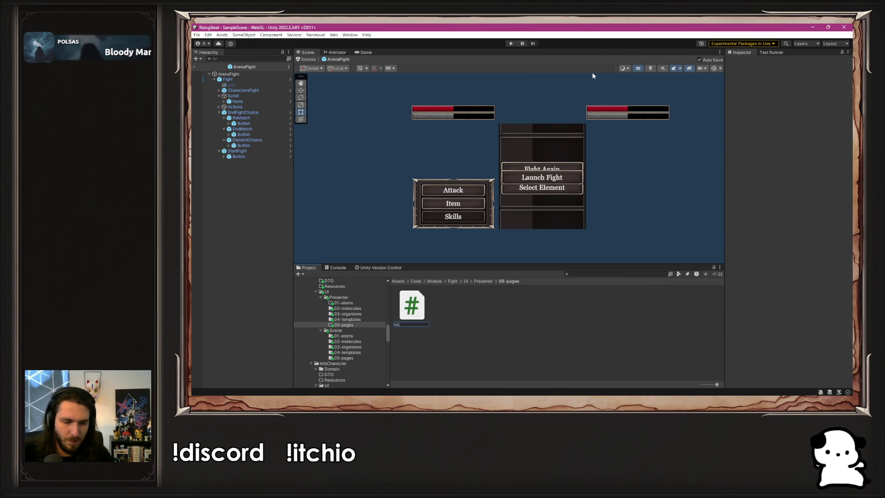
type("renaFight")
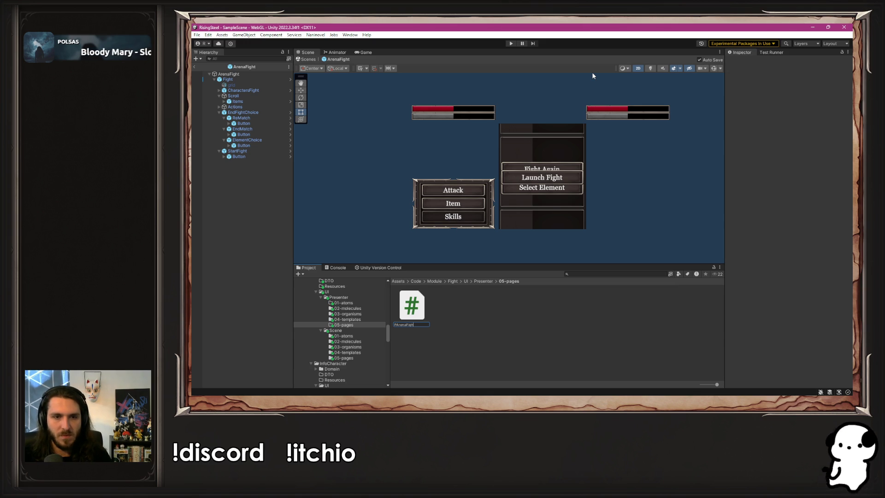
key("Return")
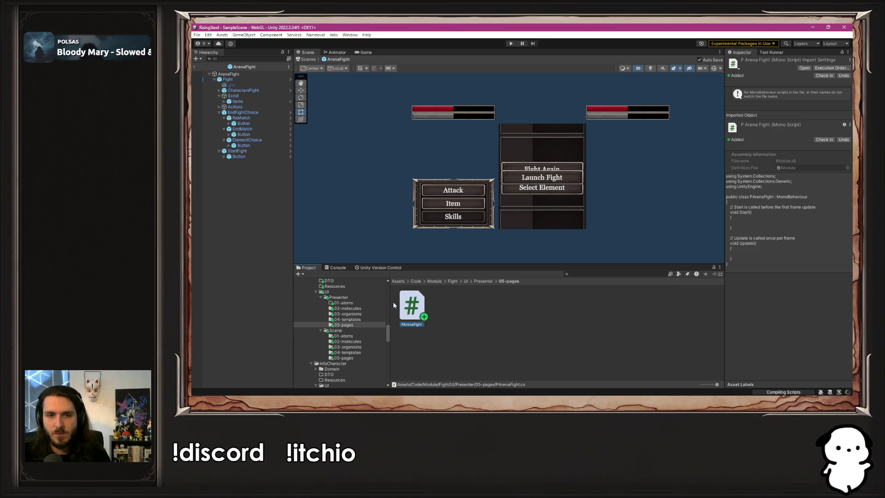
- Open the new PArenaFight script in the code editor, then return to Unity
double_click(413, 308)
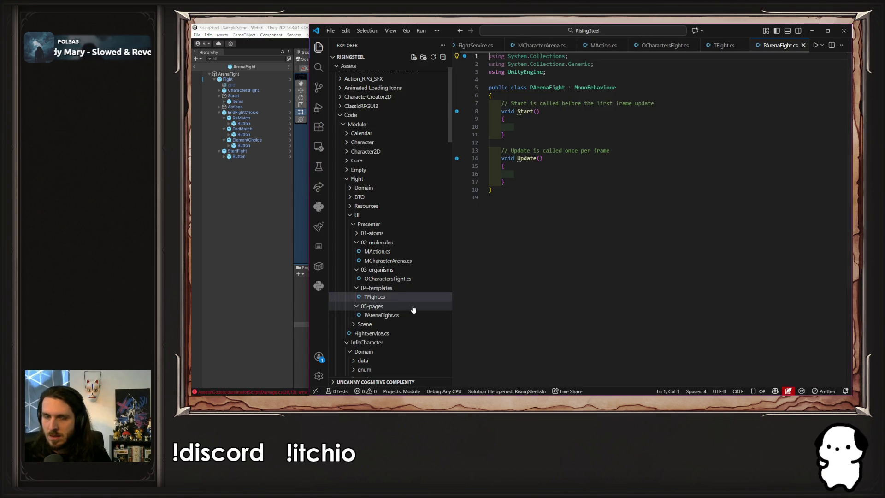
left_click(545, 88)
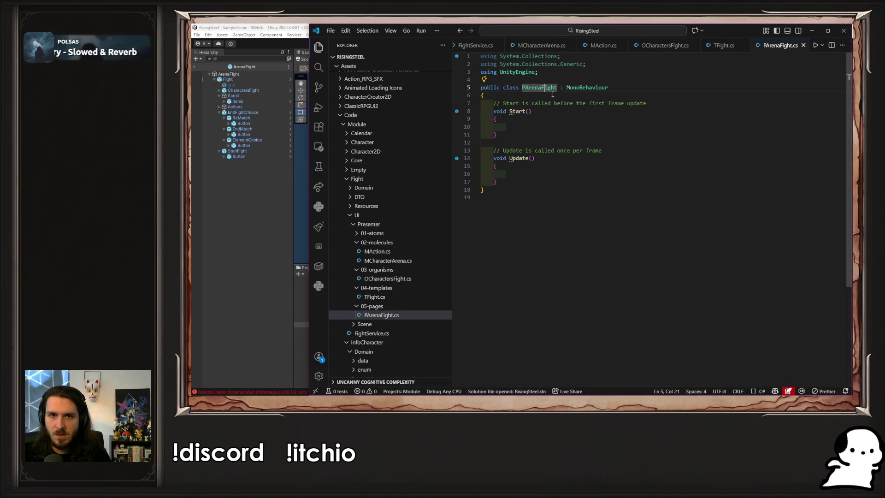
left_click(298, 369)
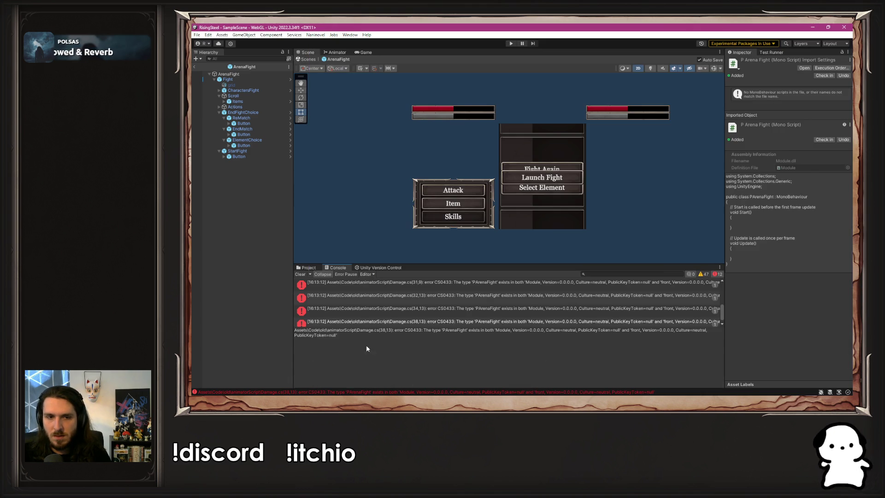
- Delete the empty PArenaFight script from Fight/UI/Presenter/05-pages
left_click(307, 268)
left_click(402, 340)
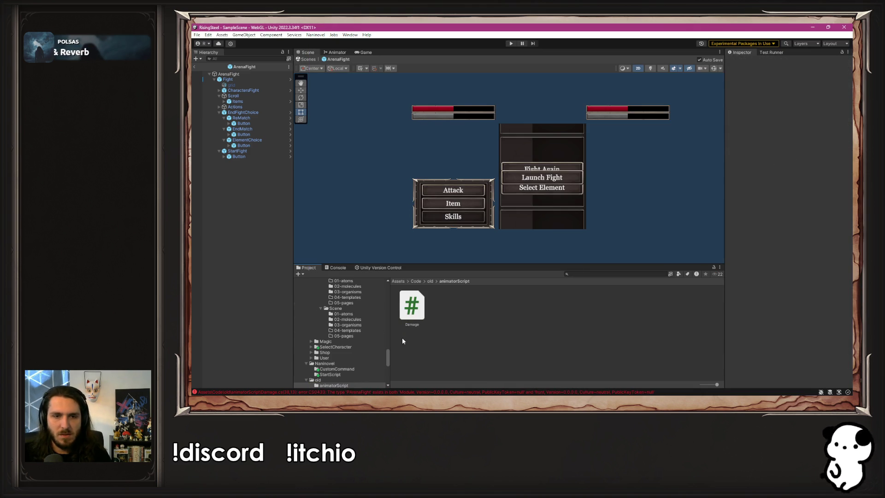
scroll(359, 330, "up", 5)
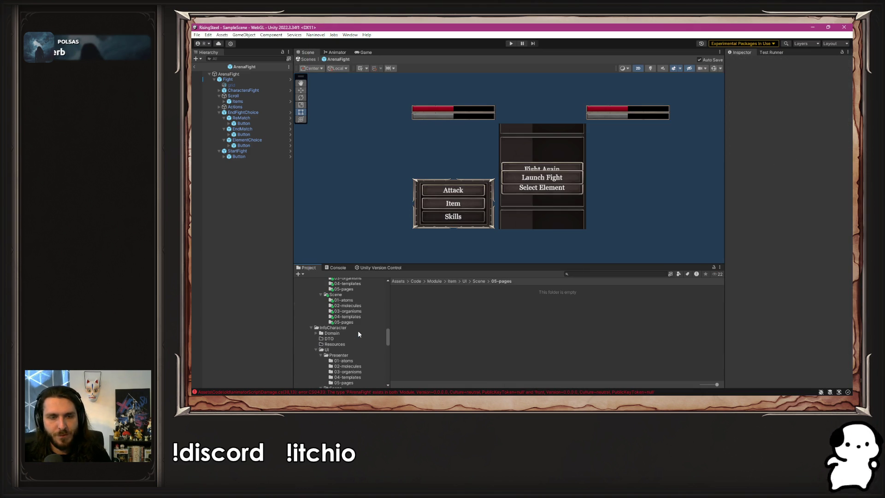
left_click(353, 322)
scroll(353, 321, "up", 3)
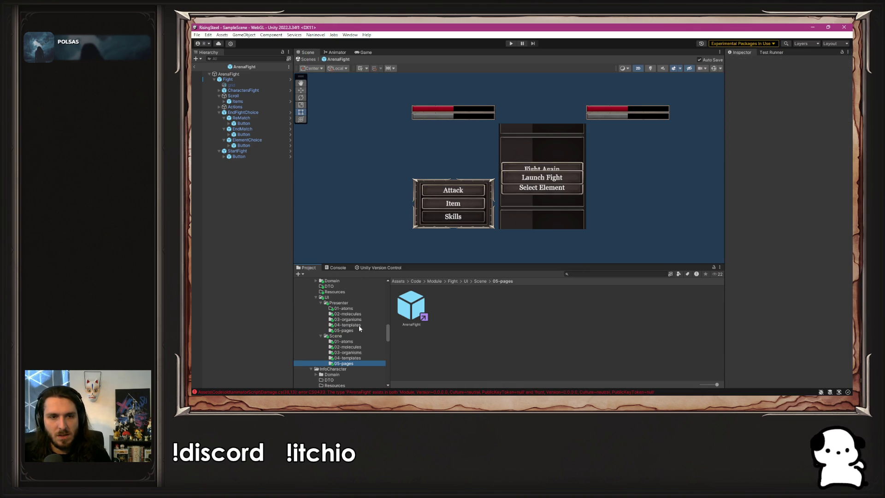
left_click(359, 329)
left_click(421, 303)
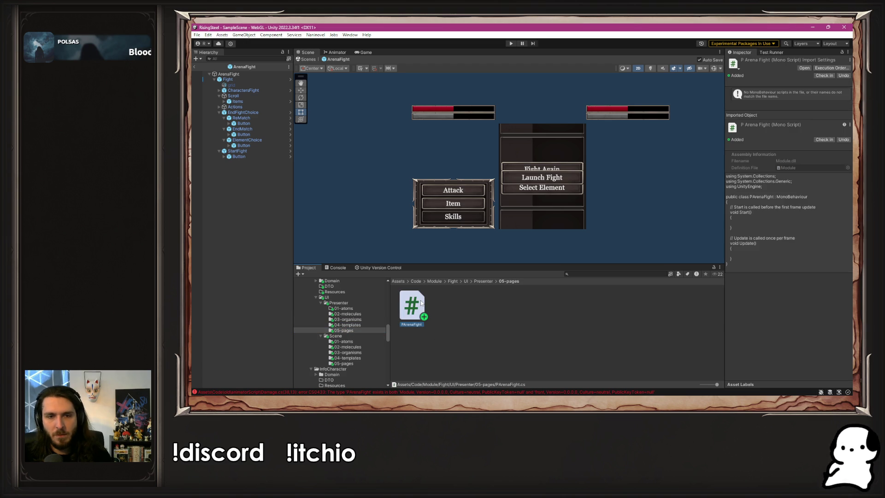
key("Delete")
left_click(551, 227)
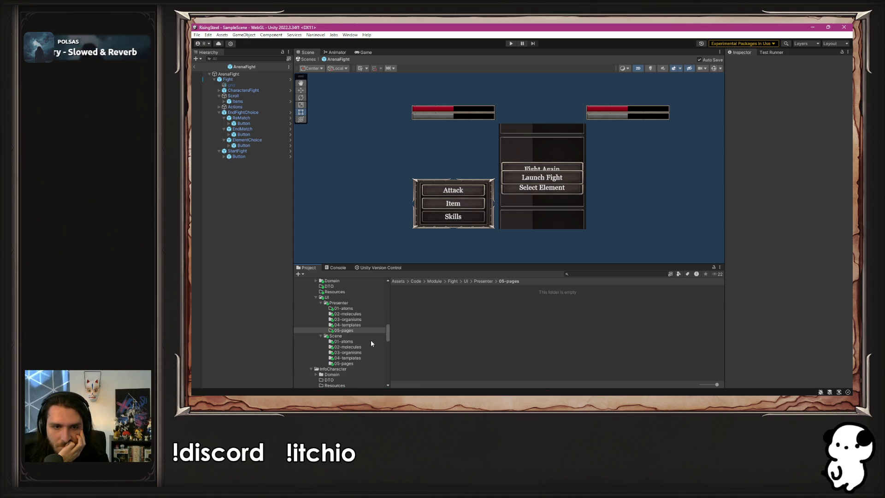
- Move the old PArenaFight script from old/Front/UI/05-pages into the Fight Presenter 05-pages folder
scroll(371, 340, "down", 5)
scroll(371, 343, "down", 3)
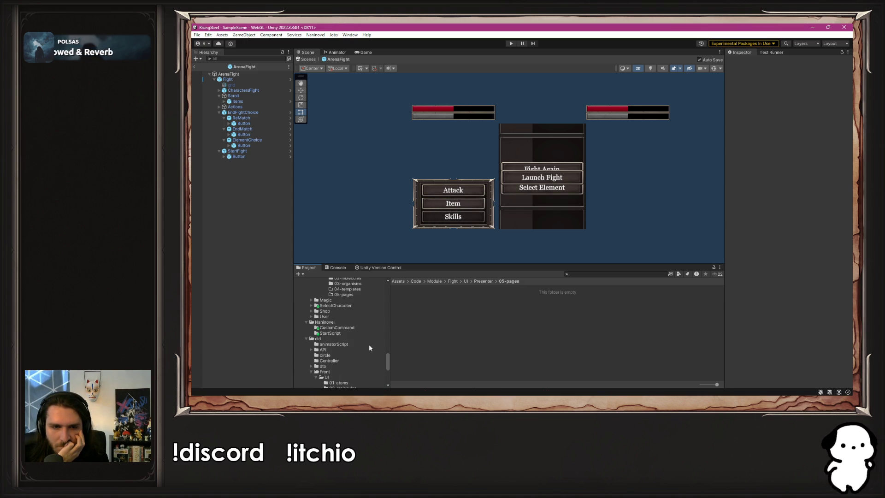
scroll(370, 348, "down", 3)
left_click(340, 365)
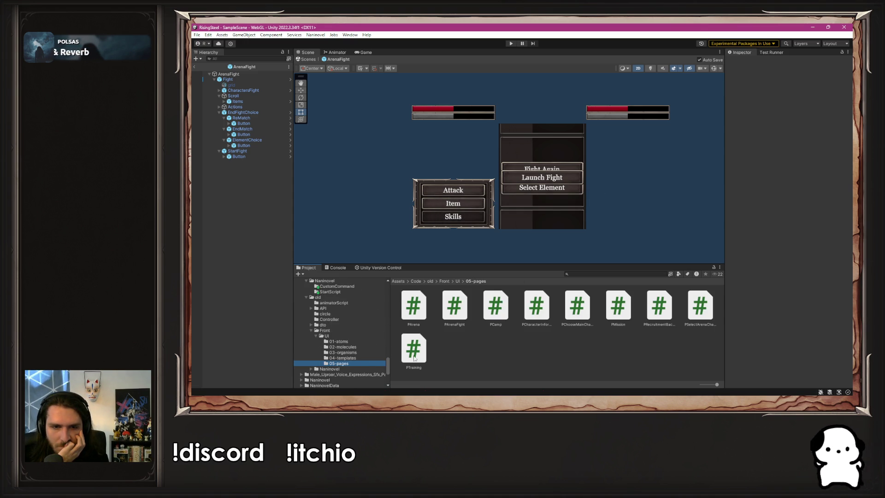
left_click(454, 315)
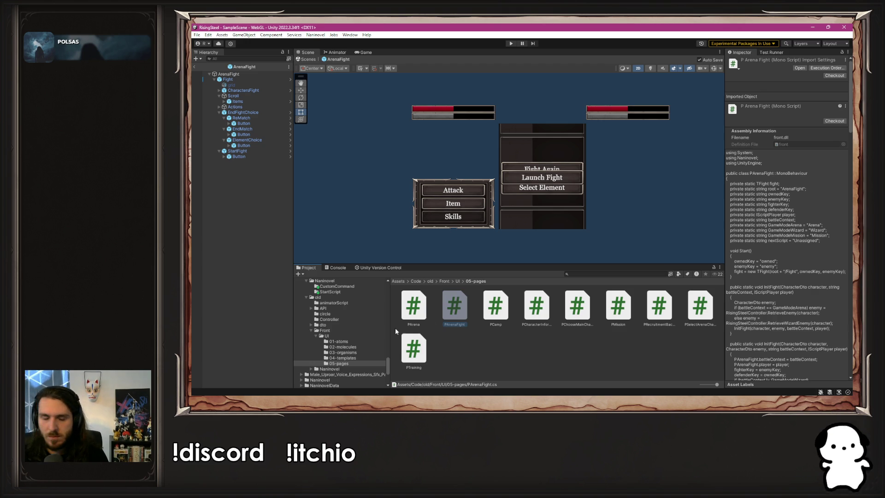
scroll(323, 344, "down", 10)
scroll(324, 343, "down", 5)
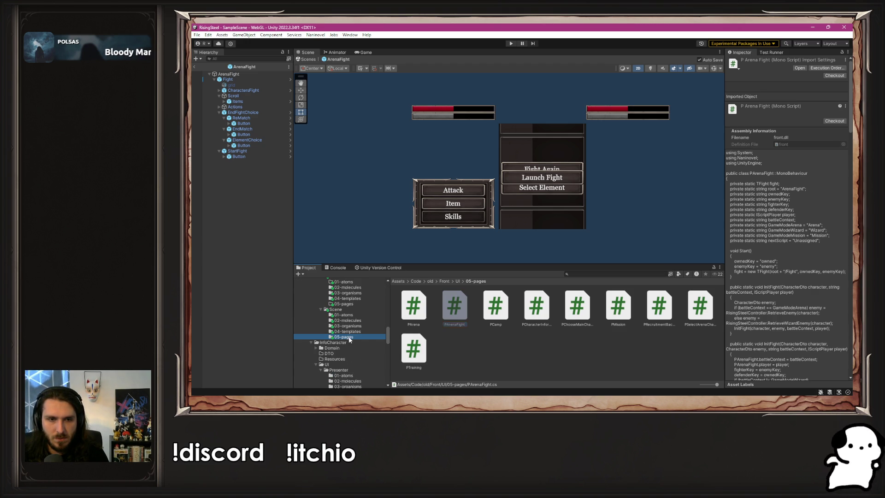
left_click(355, 303)
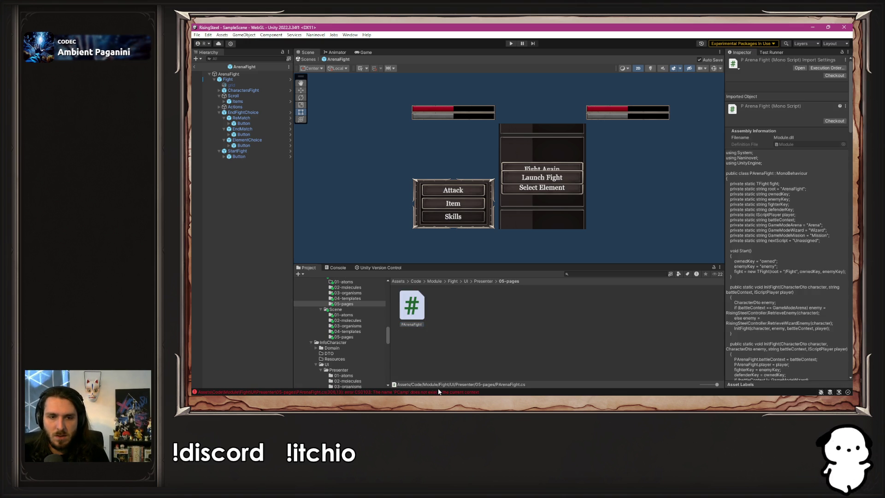
- Review the moved PArenaFight script in VS Code with the file explorer hidden
double_click(411, 306)
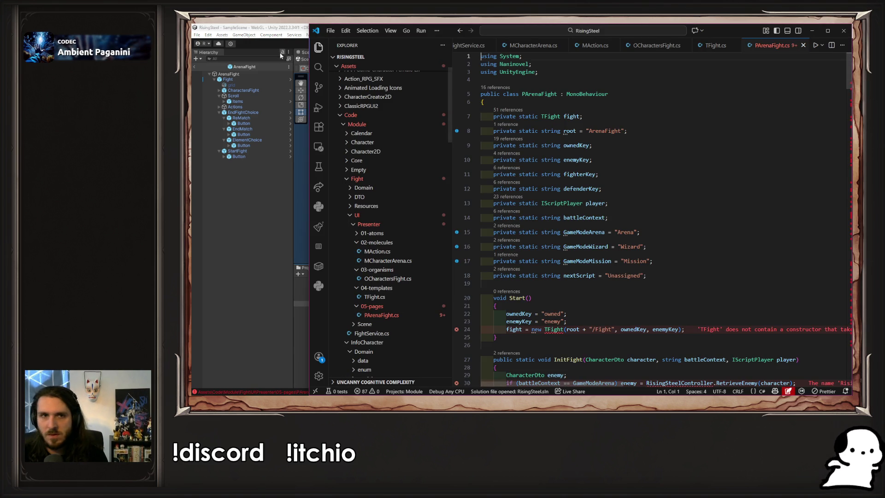
key("ctrl+b")
scroll(513, 237, "down", 2)
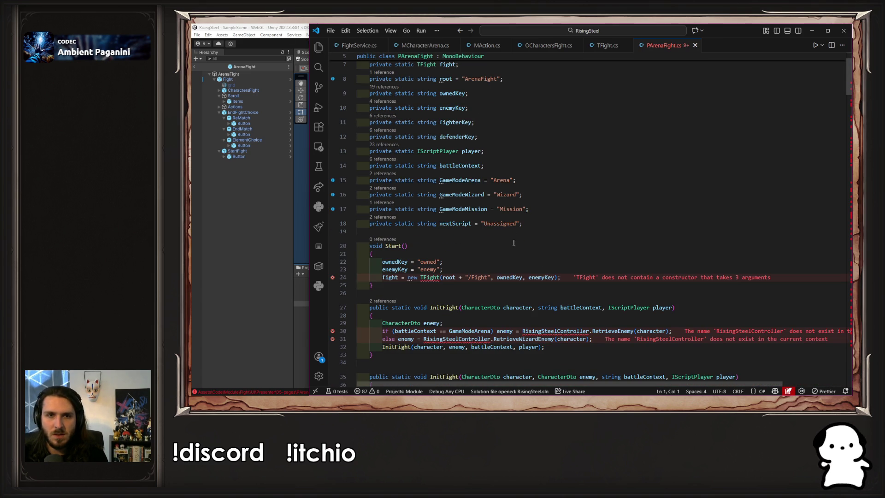
scroll(513, 242, "up", 2)
scroll(513, 245, "down", 15)
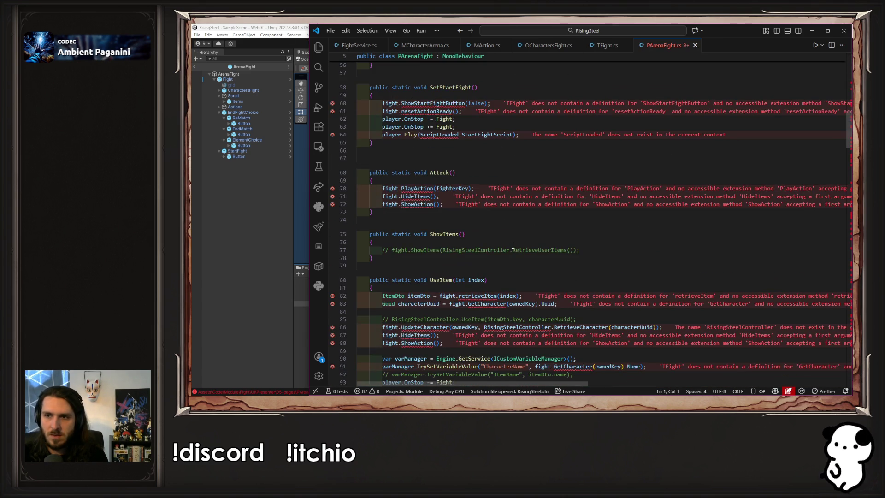
scroll(513, 245, "up", 15)
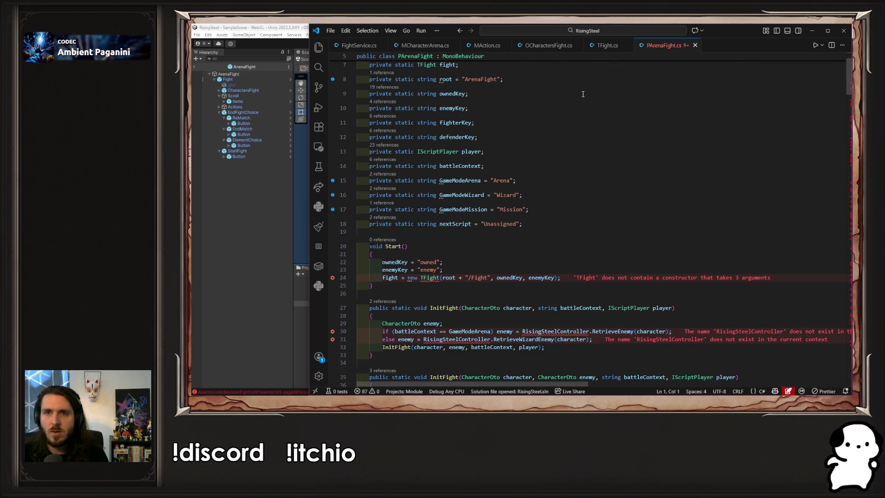
key("alt+Tab")
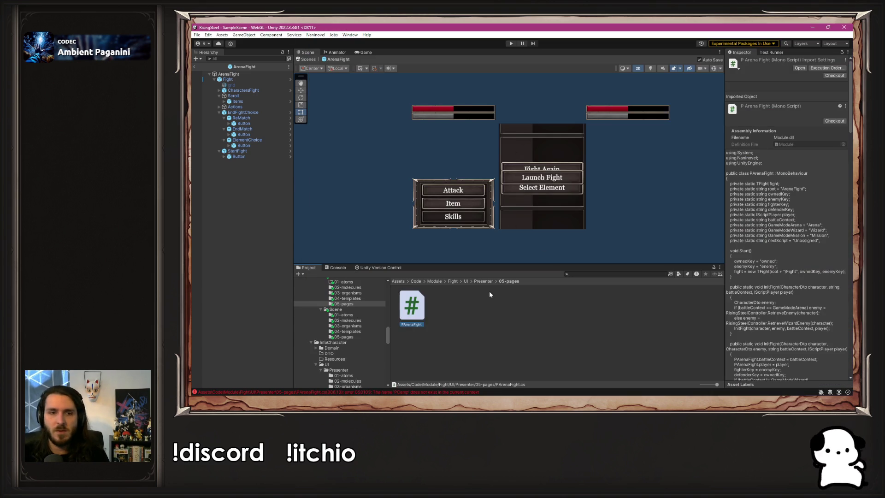
- Rename PArenaFight.cs to PArenaFightBackup.cs and open it in Visual Studio Code
right_click(425, 305)
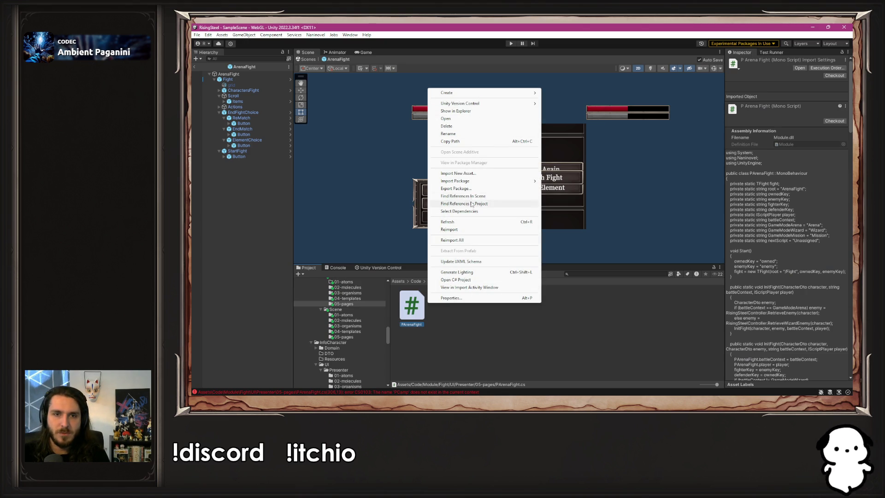
left_click(473, 133)
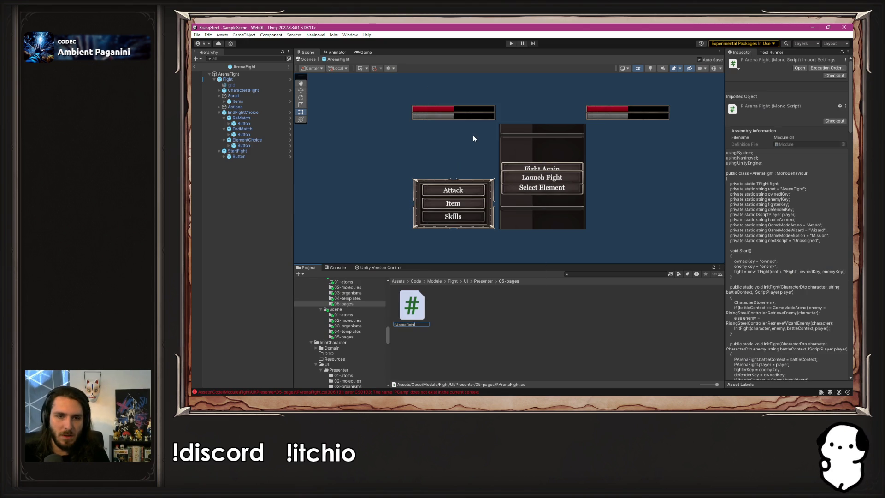
key("ctrl+a")
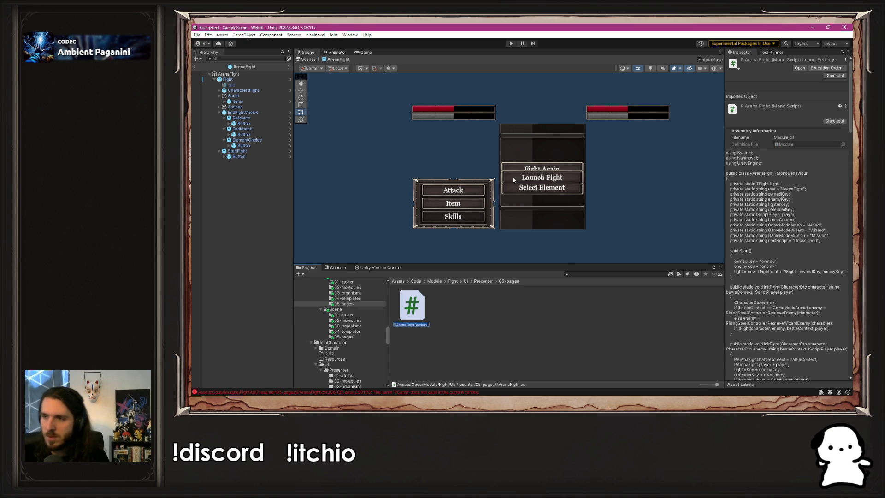
key("Return")
double_click(410, 311)
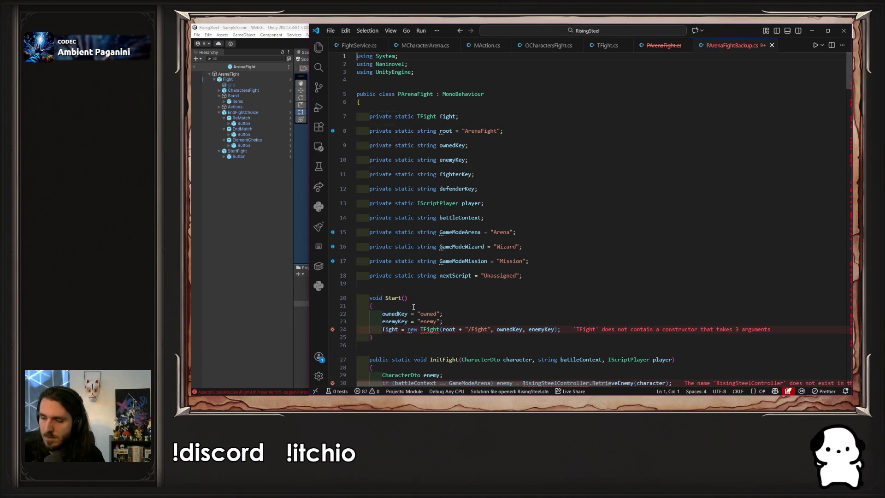
- Rename the class on line 5 to PArenaFightBackup and close the old PArenaFight tab
left_click(434, 94)
type("Backup")
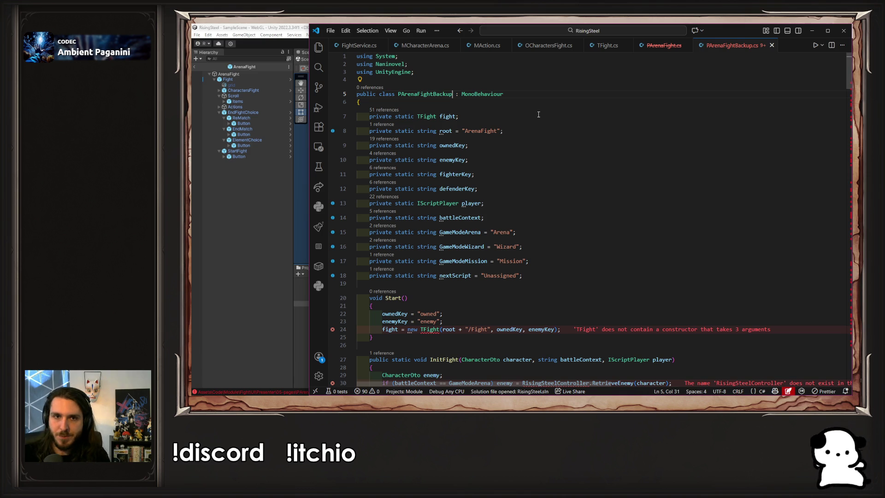
middle_click(673, 46)
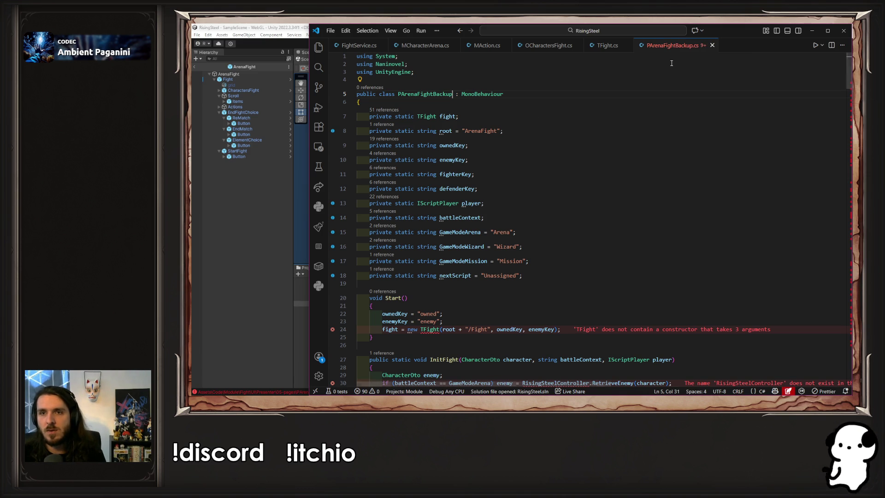
- Comment out the TFight creation on line 24
scroll(615, 193, "down", 3)
left_click(487, 260)
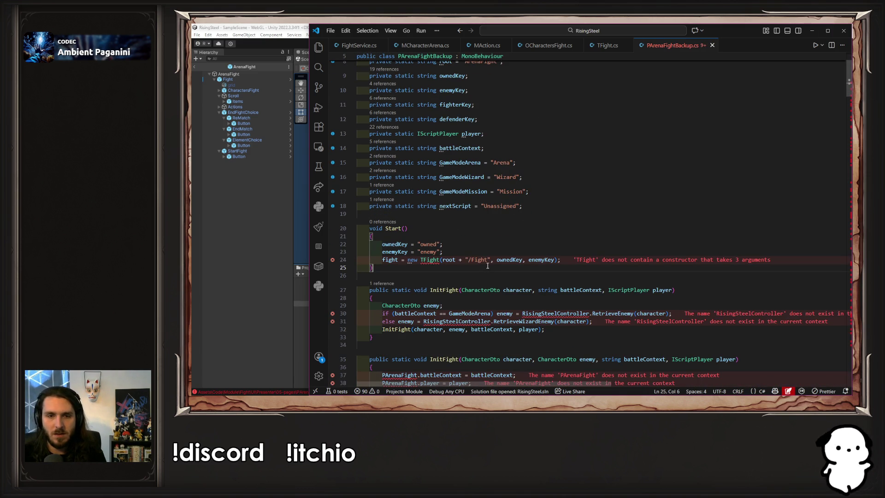
key("ctrl+slash")
key("Down")
key("Down")
key("Down")
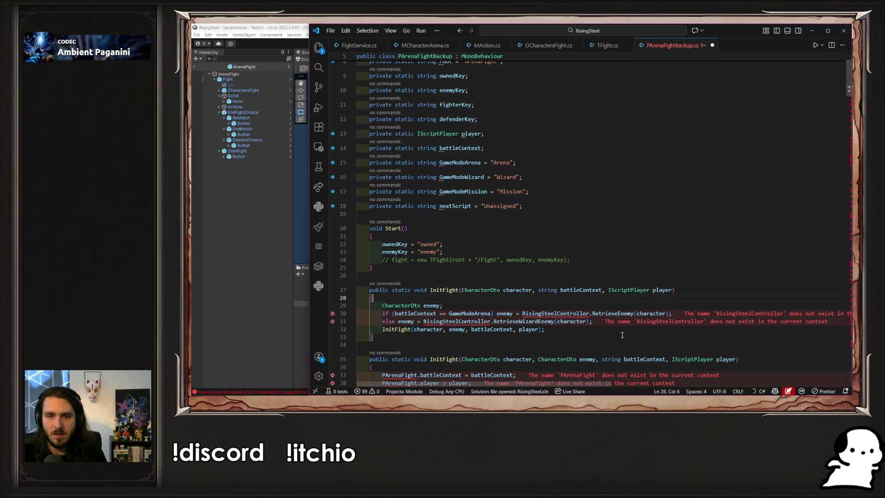
- Comment out everything from line 27 to the end of the file and save
left_click_drag(597, 325, 579, 317)
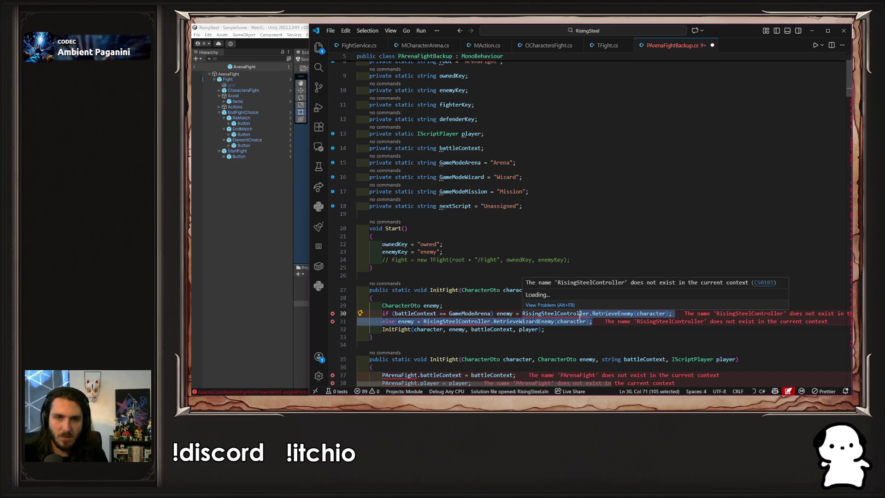
left_click(534, 248)
mouse_move(484, 279)
left_mouse_down()
mouse_move(484, 389)
mouse_move(358, 209)
left_mouse_up()
scroll(470, 273, "down", 5)
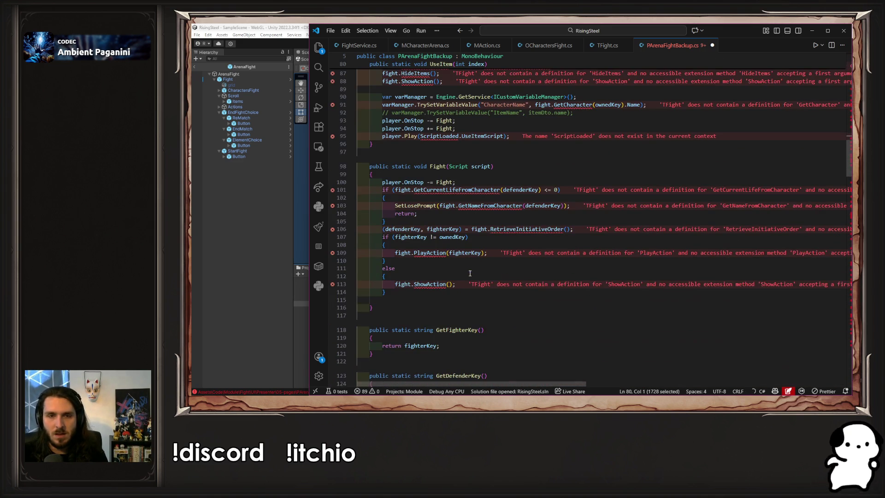
scroll(465, 273, "down", 20)
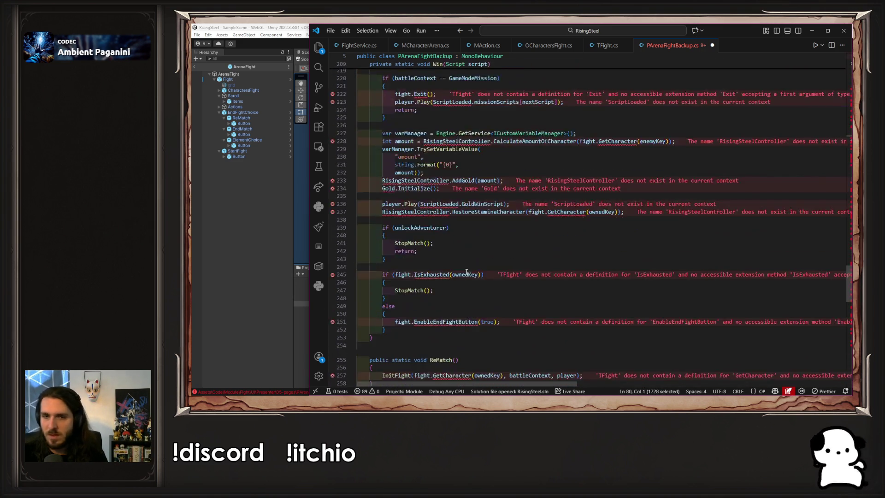
scroll(465, 273, "down", 6)
mouse_move(437, 243)
left_mouse_down()
mouse_move(415, 54)
mouse_move(391, 53)
mouse_move(367, 394)
mouse_move(342, 261)
left_mouse_up()
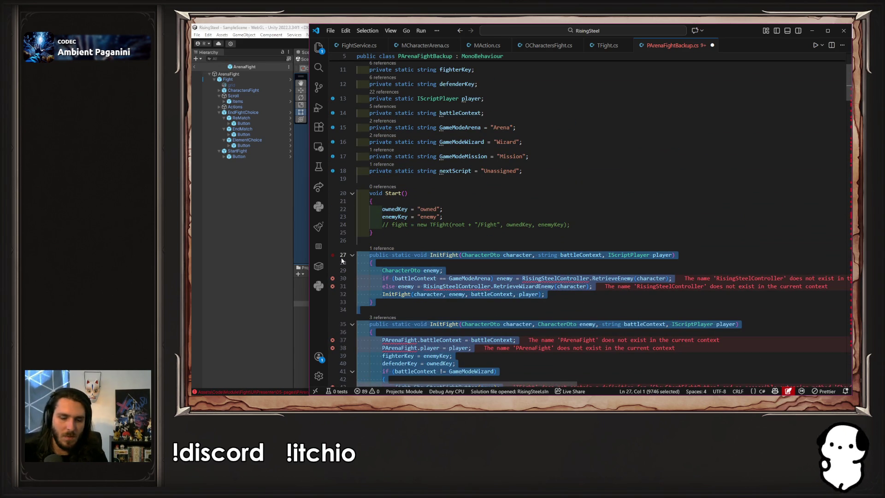
key("ctrl+slash")
key("ctrl+s")
left_click(242, 256)
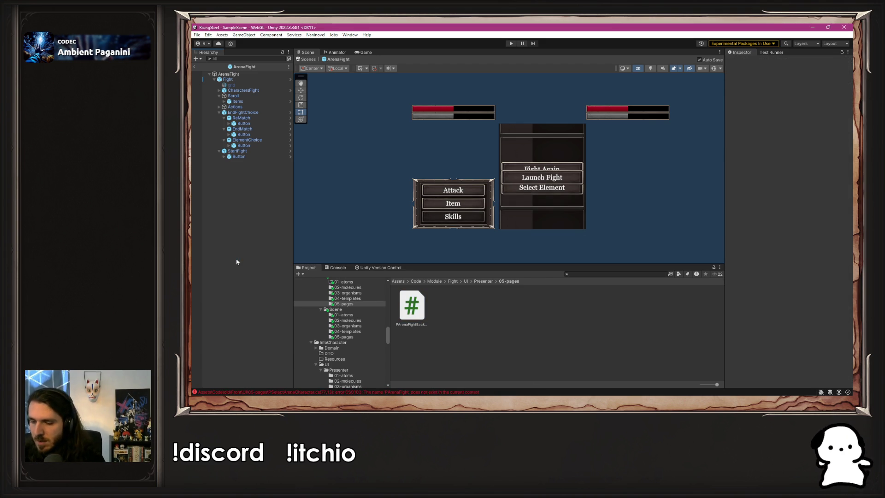
- Comment out the PArenaFight.InitFight call on line 77 of PSelectArenaCharacter.cs
left_click(484, 393)
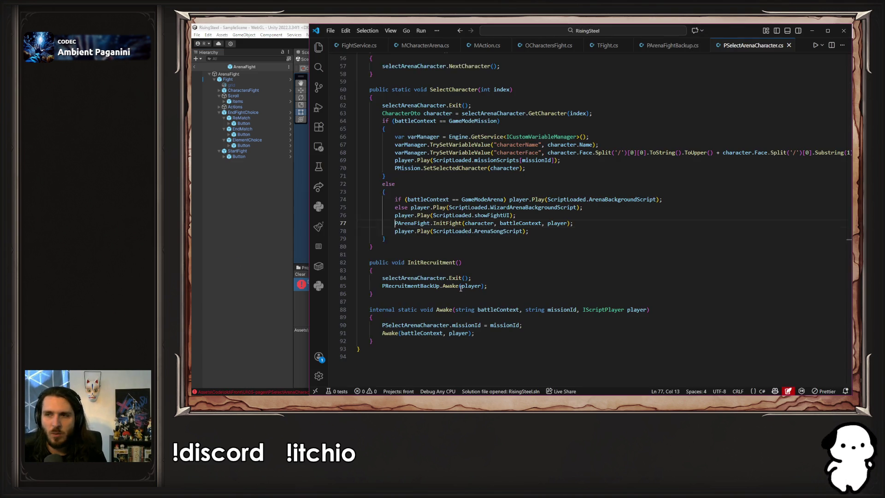
left_click(515, 223)
key("ctrl+slash")
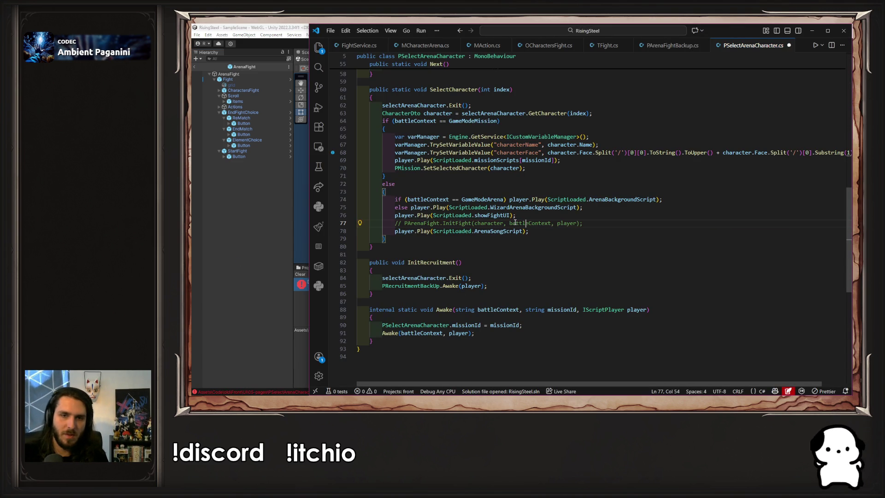
left_click(231, 214)
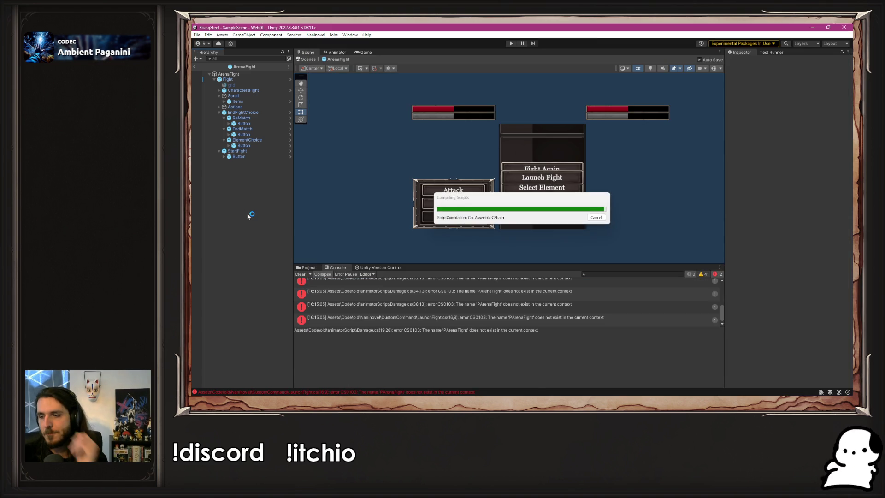
- Comment out the whole ArenaFight method body in Damage.cs
scroll(480, 297, "up", 5)
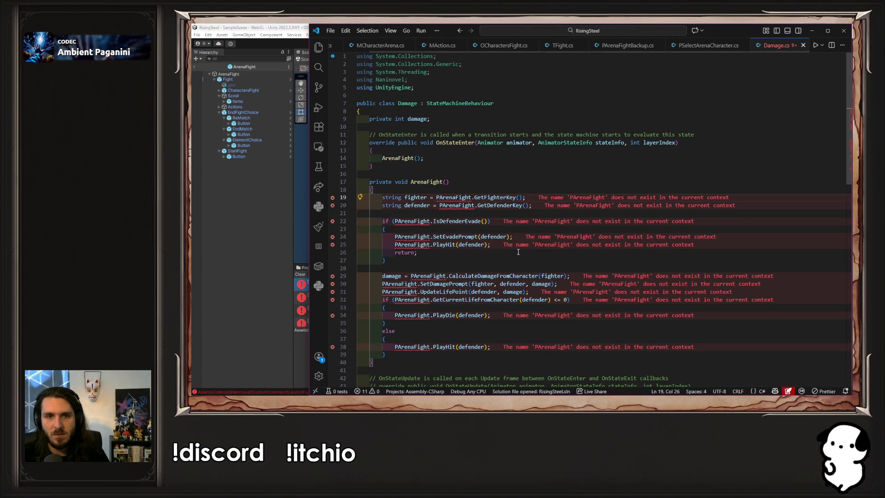
scroll(498, 262, "down", 3)
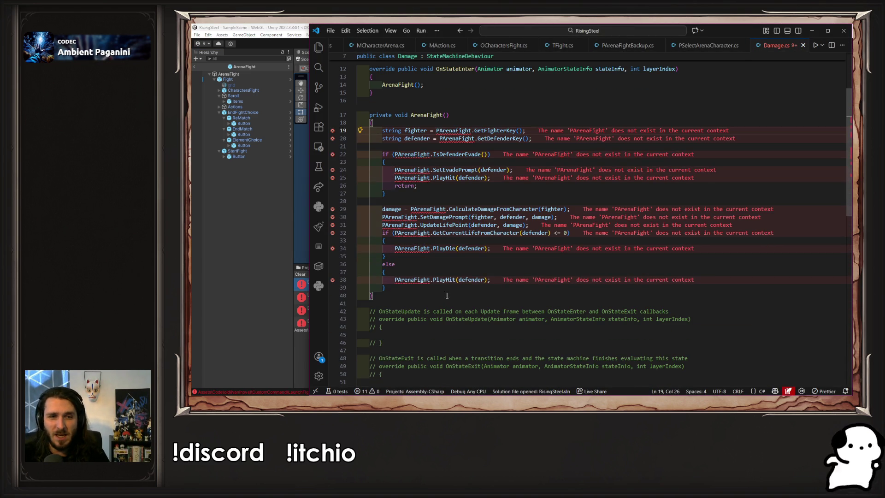
mouse_move(386, 287)
left_mouse_down()
mouse_move(411, 280)
mouse_move(341, 129)
left_mouse_up()
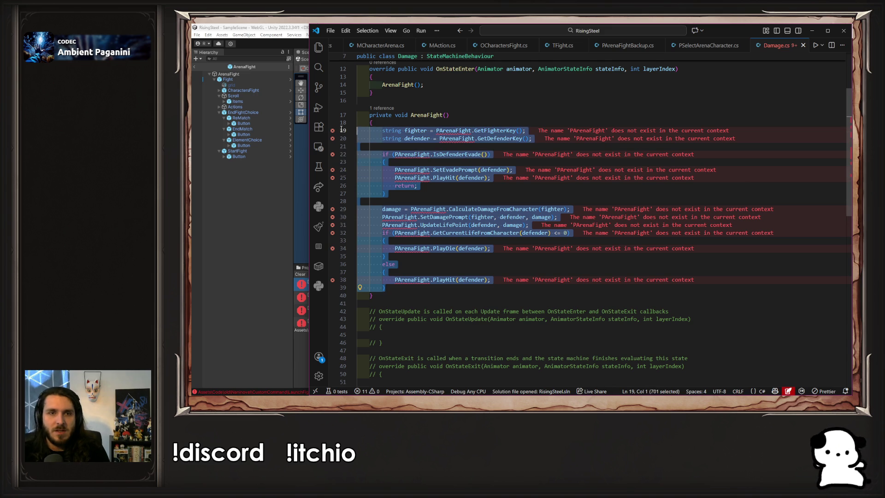
key("ctrl+slash")
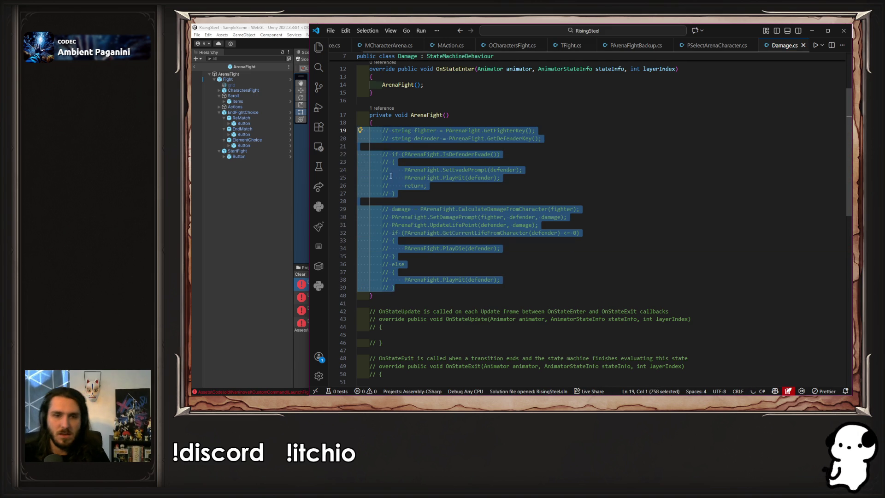
scroll(579, 263, "down", 9)
scroll(579, 263, "up", 11)
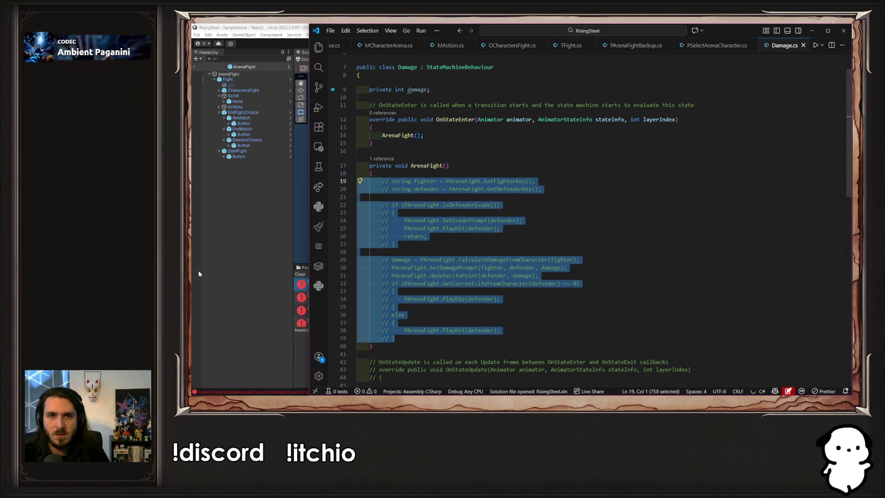
left_click(205, 270)
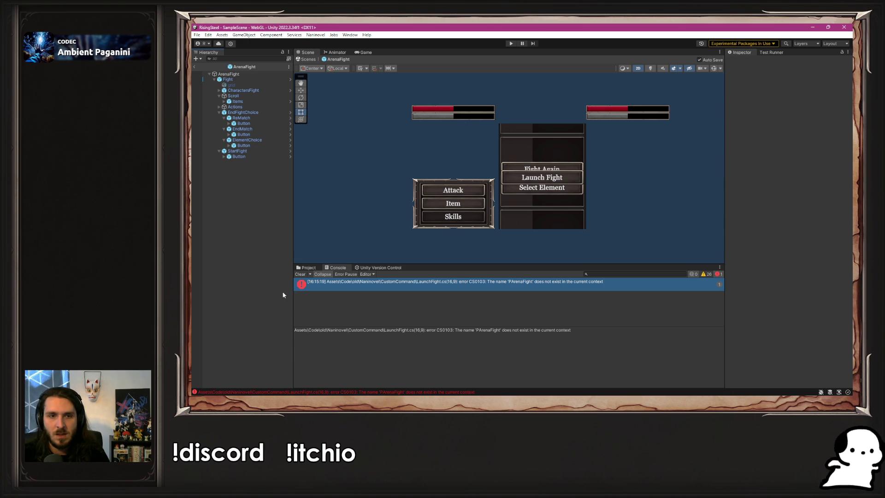
- Comment out the InitFight call on line 16 of LaunchFight.cs, then let Unity recompile
double_click(324, 282)
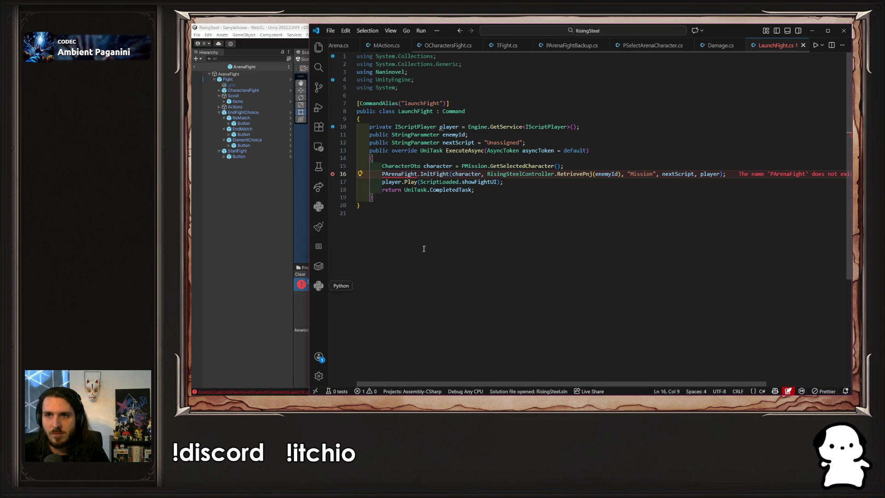
left_click(504, 174)
key("ctrl+slash")
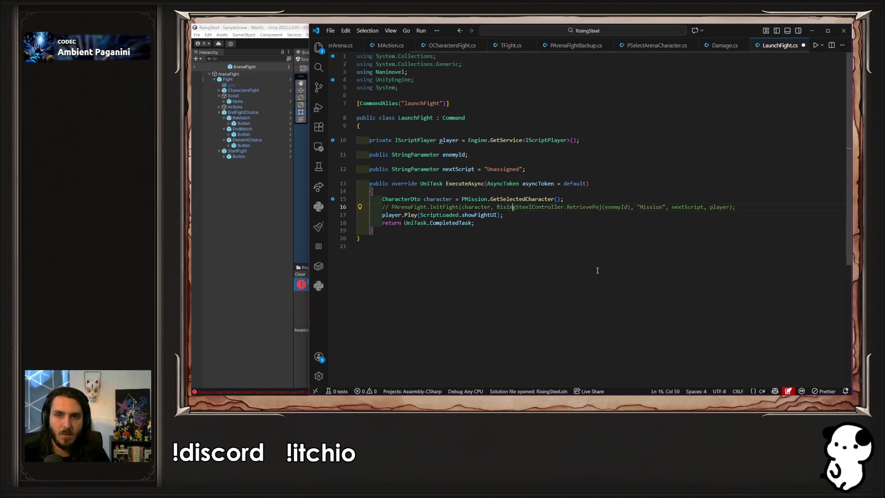
left_click(280, 251)
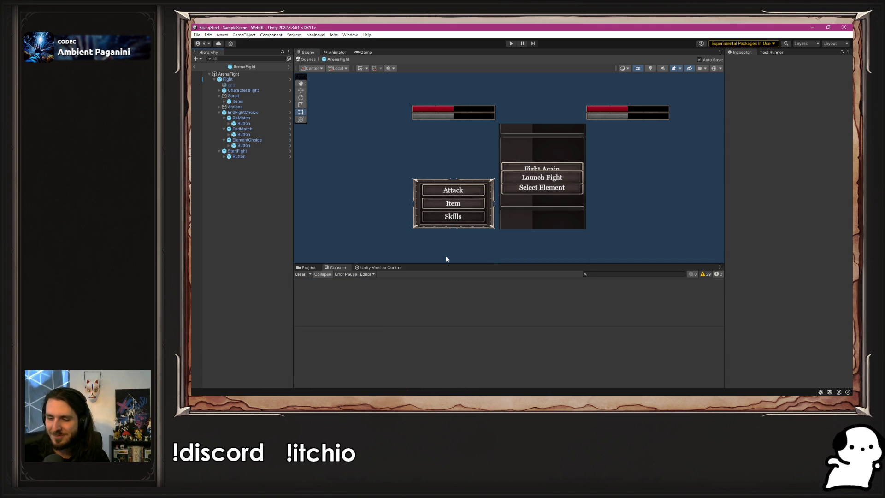
- Browse the old UI and Core Presenter and Scene 05-pages folders in the Project window
left_click(308, 268)
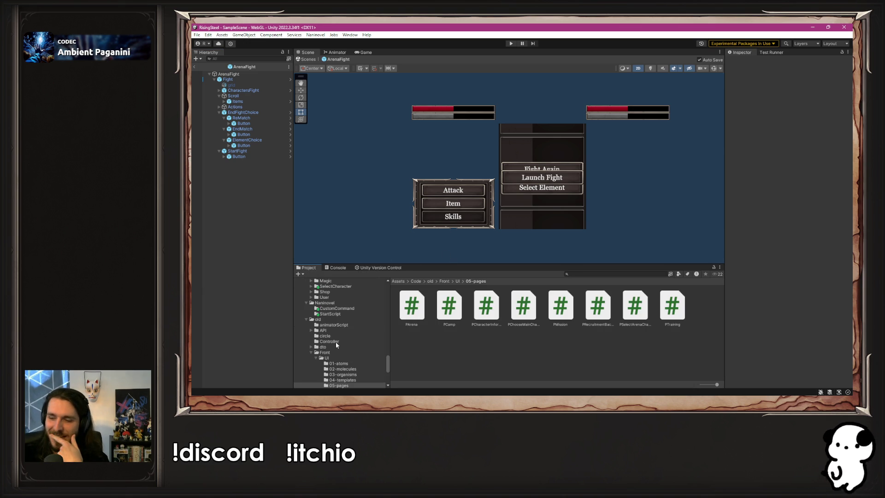
scroll(351, 369, "down", 2)
left_click(343, 367)
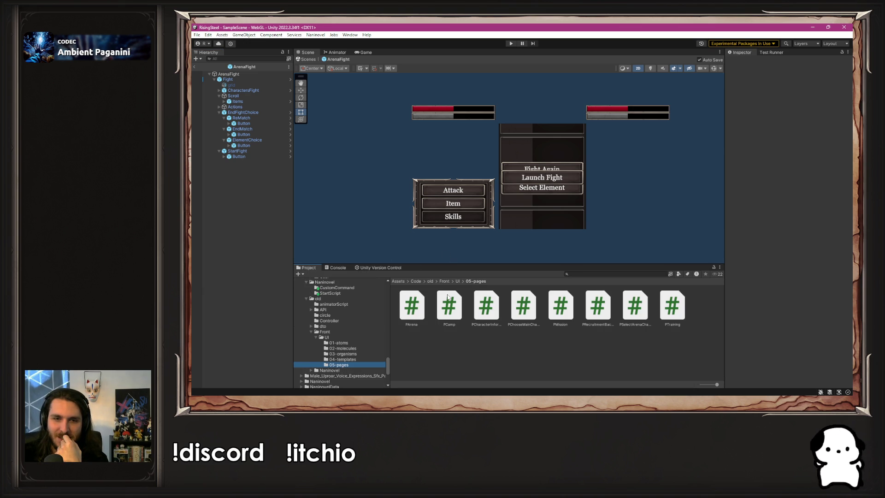
scroll(388, 331, "up", 10)
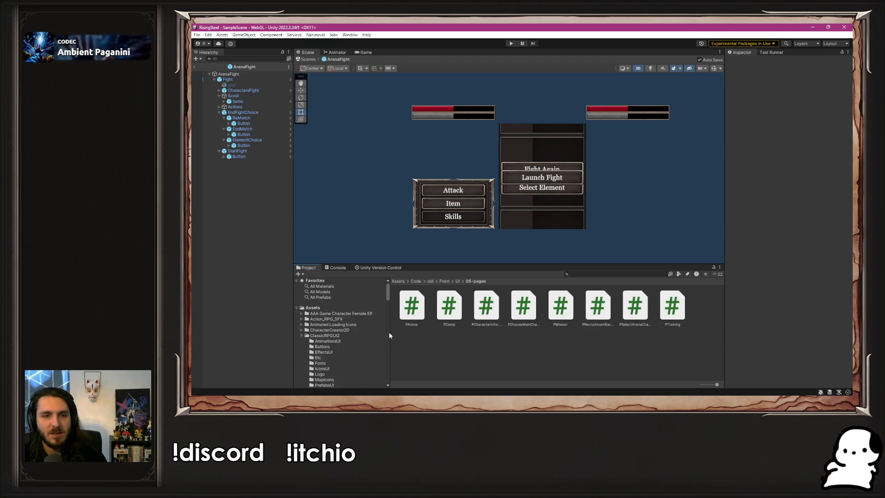
scroll(360, 350, "down", 5)
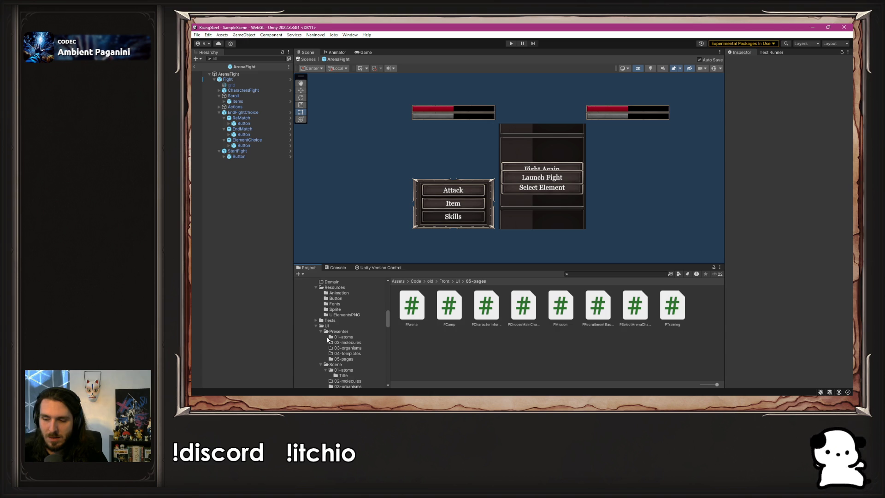
left_click(343, 359)
scroll(368, 348, "down", 3)
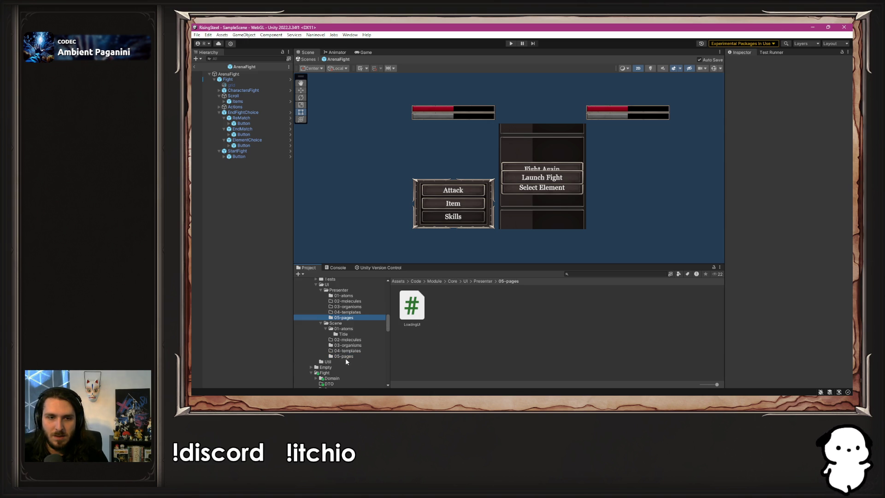
left_click(347, 358)
scroll(359, 346, "up", 3)
scroll(357, 347, "up", 3)
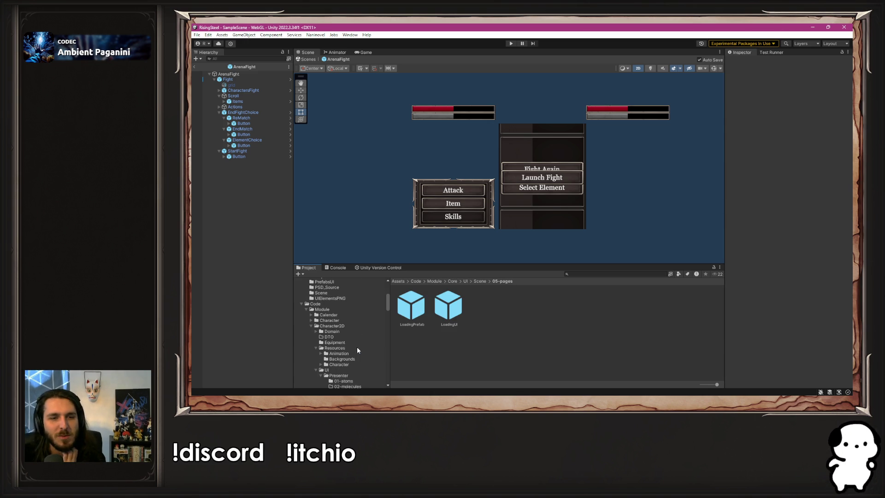
- Inspect the ArenaFight prefab in Fight's Scene/05-pages, then open Fight's Presenter/05-pages folder
left_click(314, 326)
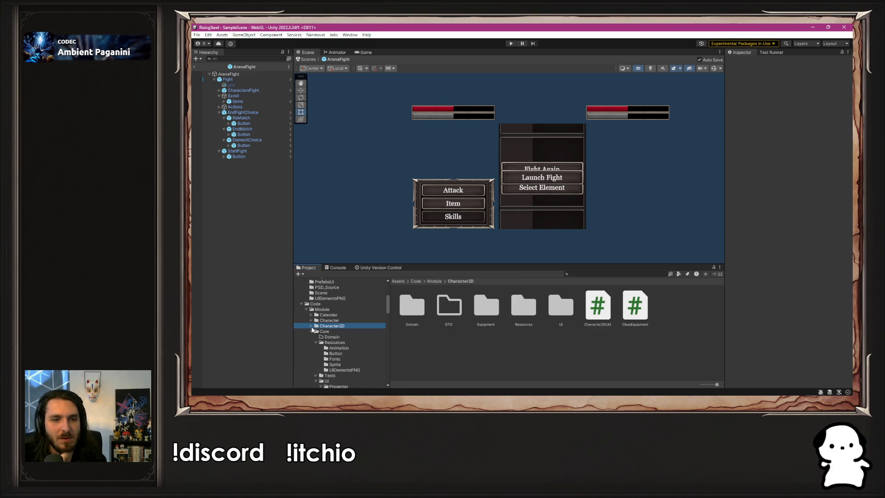
left_click(311, 327)
scroll(331, 348, "down", 3)
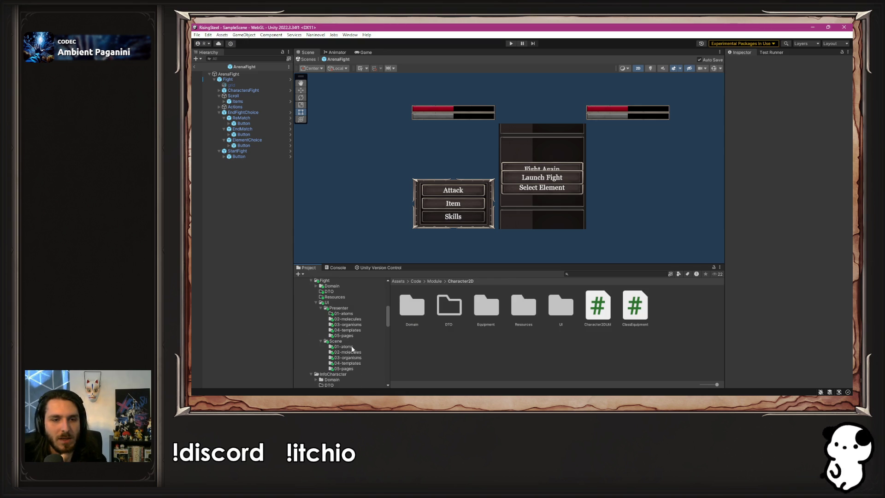
left_click(343, 369)
left_click(403, 320)
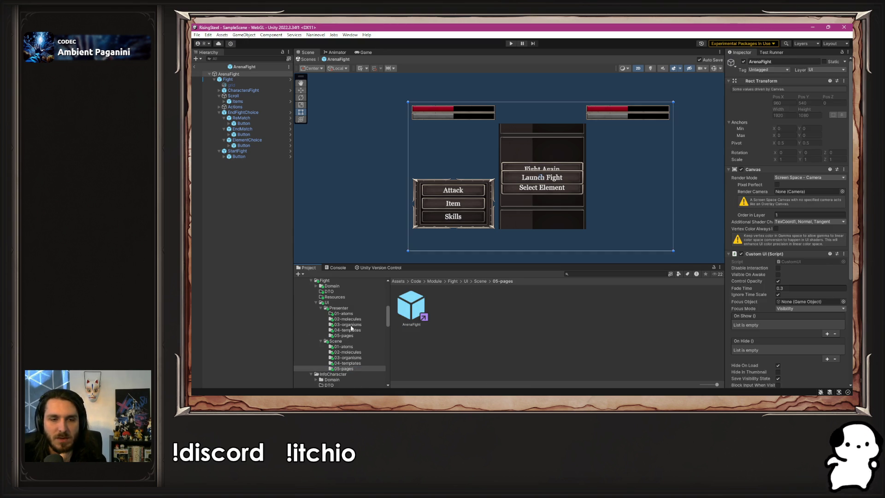
left_click(345, 336)
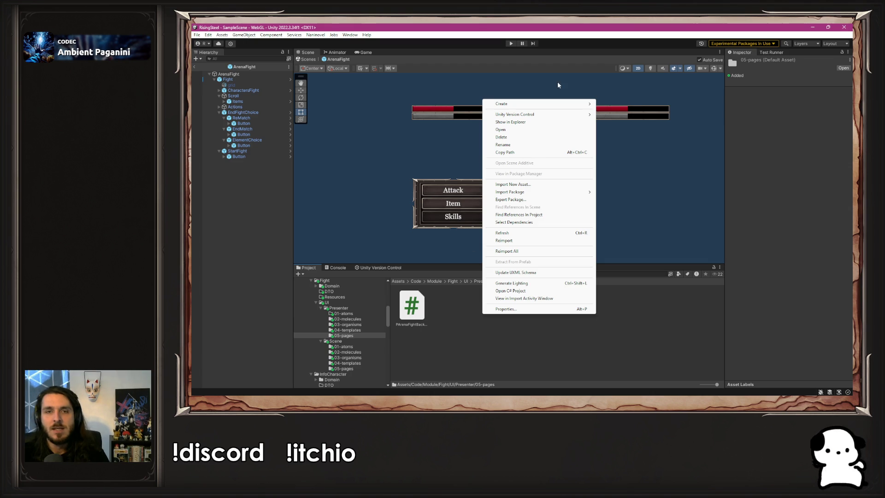
- Create a C# script named PArenaFight in Presenter/05-pages and open it in Visual Studio Code
mouse_move(572, 105)
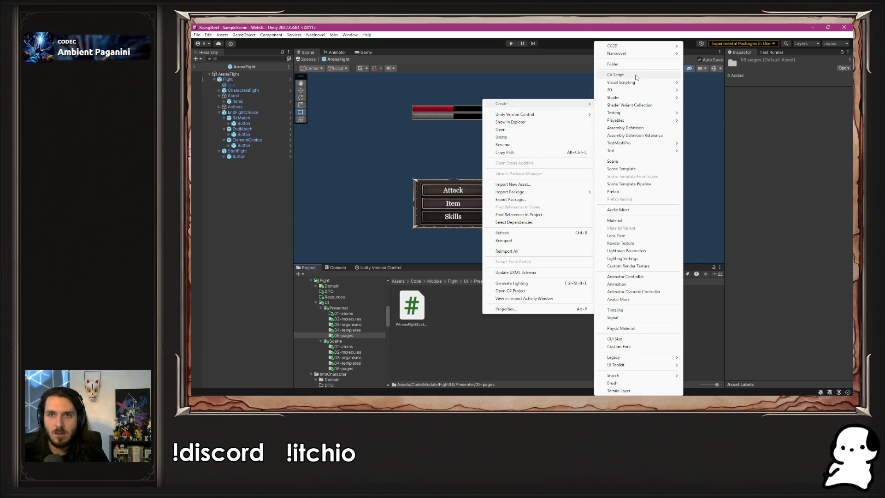
left_click(637, 76)
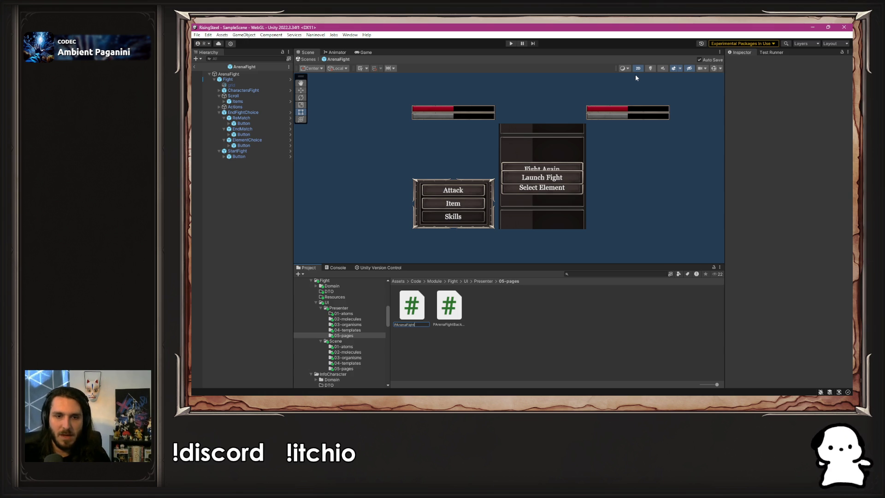
key("Return")
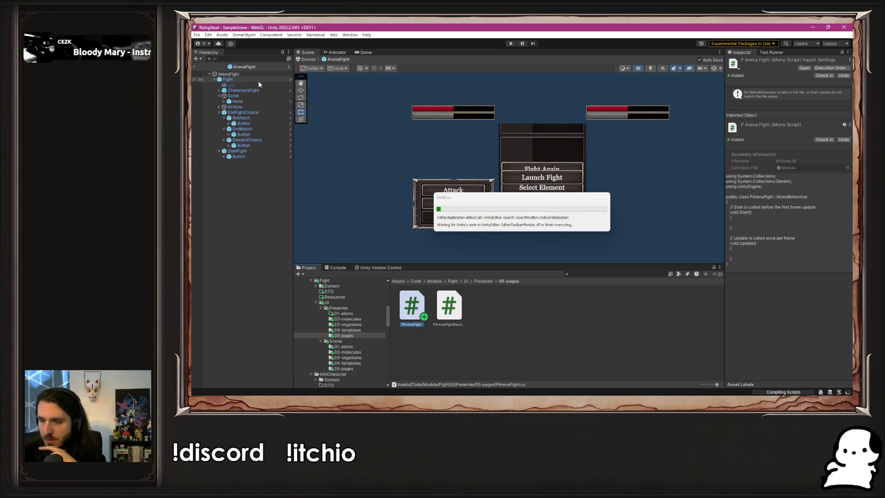
left_click(258, 82)
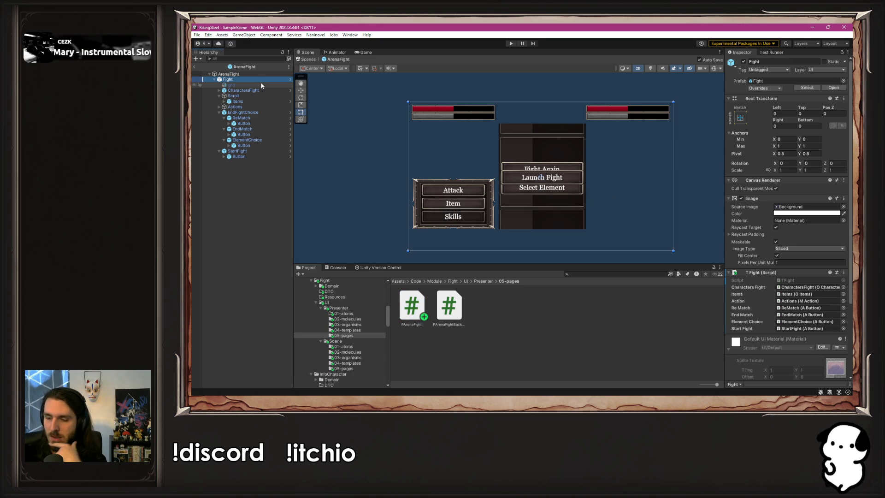
double_click(421, 314)
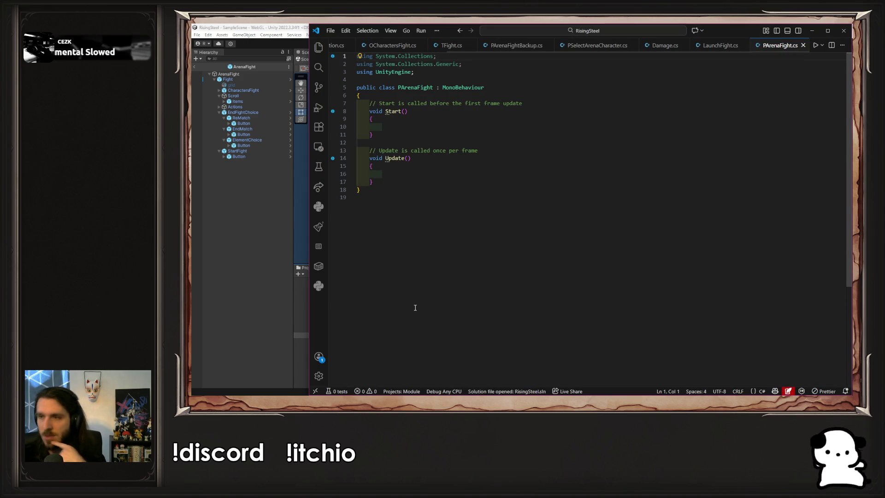
- Delete the template Start and Update methods, accept the suggested code, and save
left_click_drag(399, 179, 358, 103)
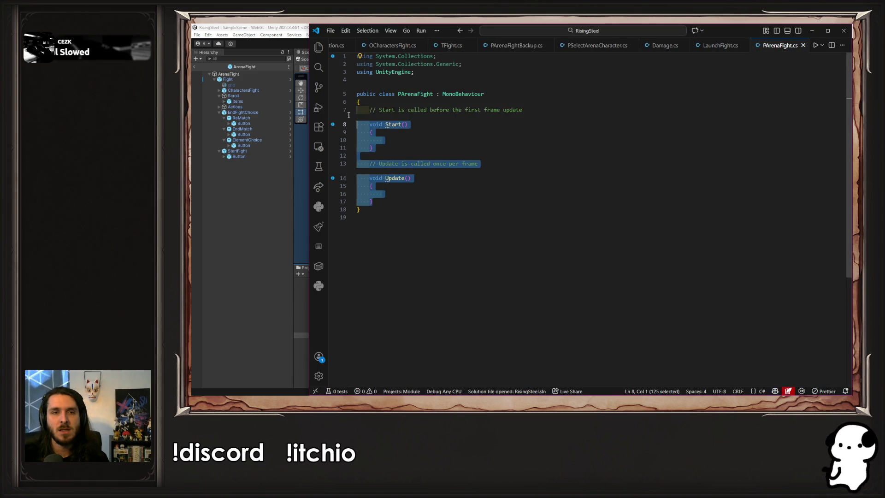
key("BackSpace")
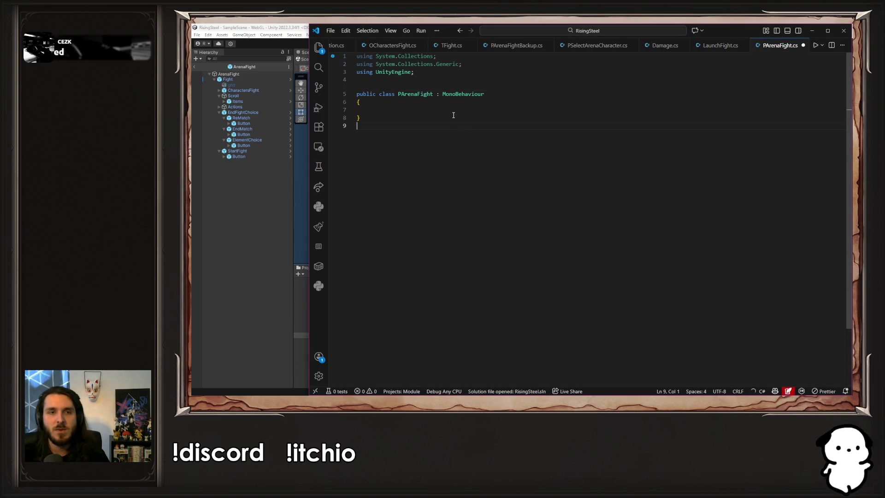
key("Tab")
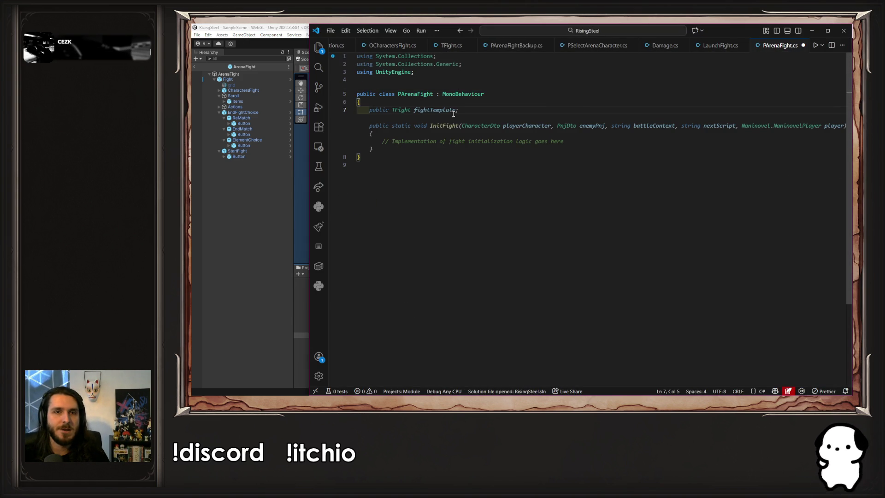
key("Tab")
key("ctrl+s")
- Rename fightTemplate to fight, remove the InitFight method, and add 'public GameObject page;'
left_click_drag(434, 110, 457, 111)
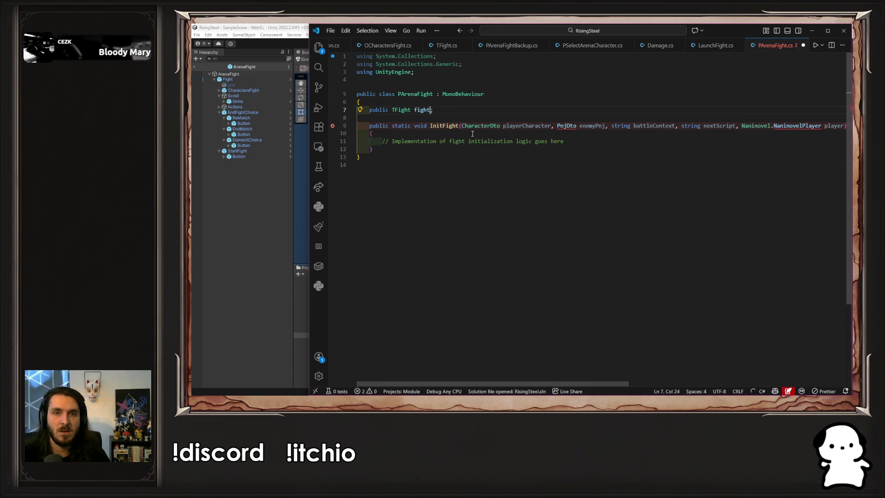
key("BackSpace")
left_click(403, 145)
key("shift+Up")
key("shift+Up")
key("shift+Up")
key("BackSpace")
key("Tab")
type("public GameObject ")
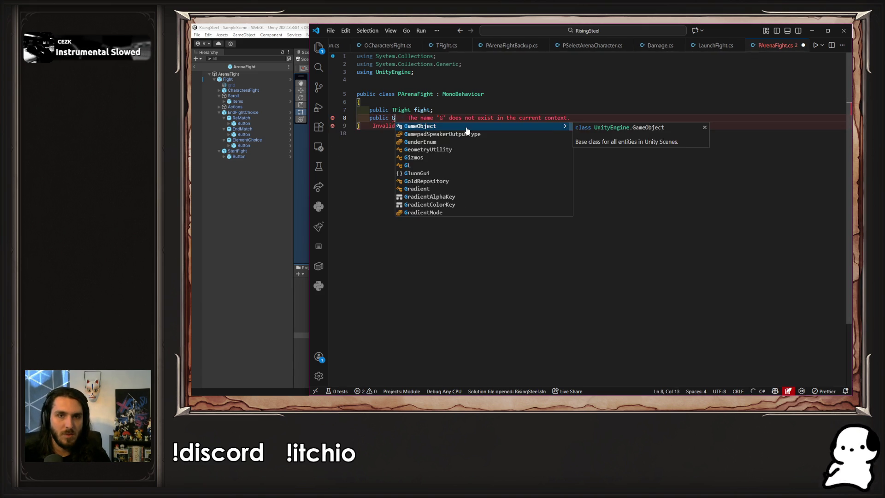
type("pa")
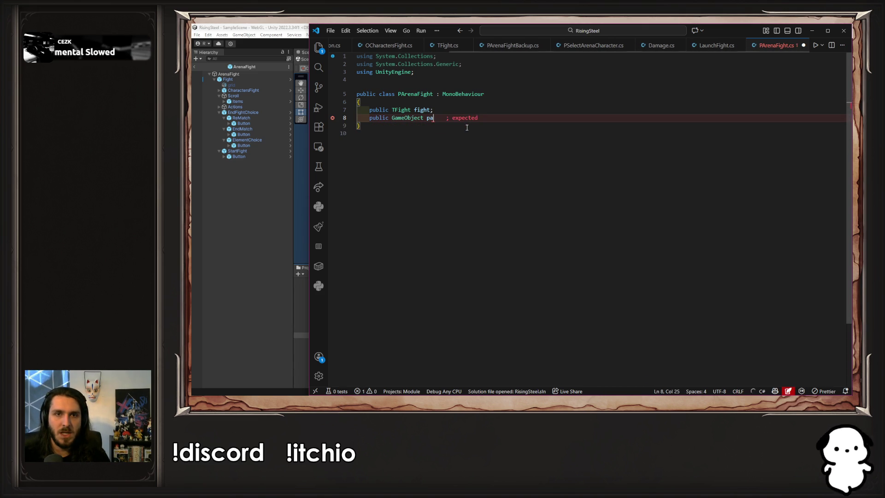
type("ge;")
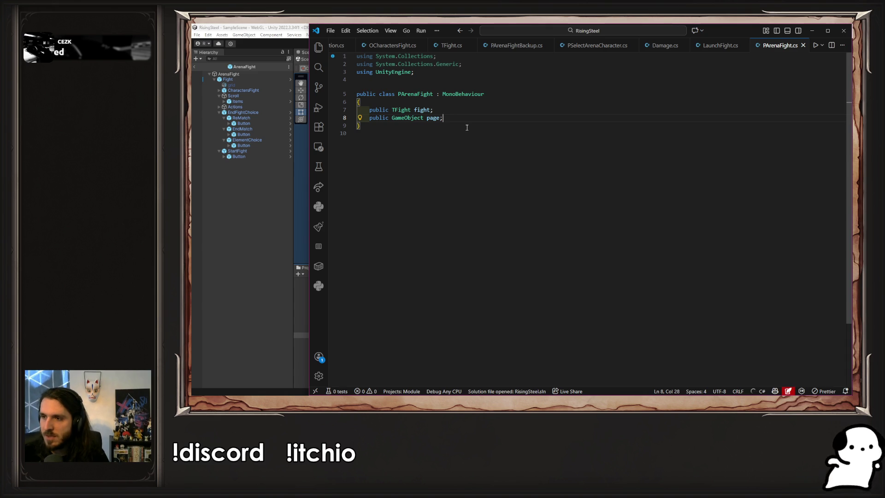
key("ctrl+shift+e")
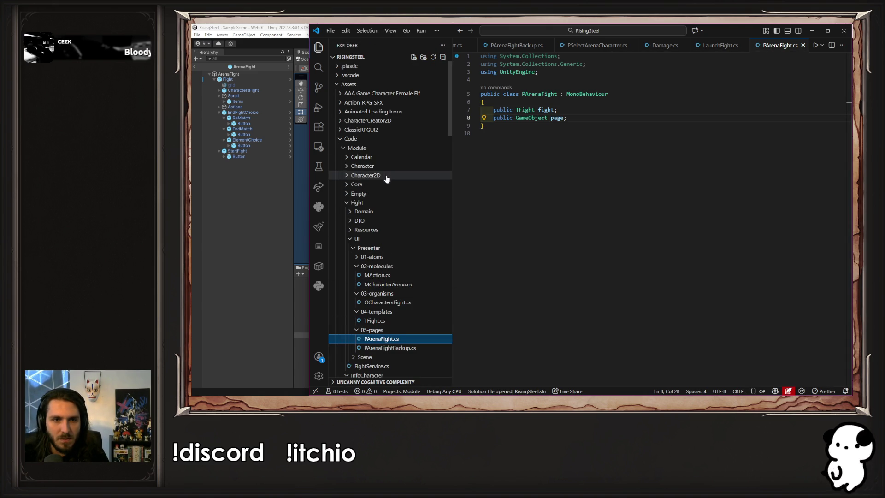
- Open PCharacterEditable.cs in a split editor beside PArenaFight.cs
scroll(396, 188, "down", 4)
scroll(414, 276, "down", 2)
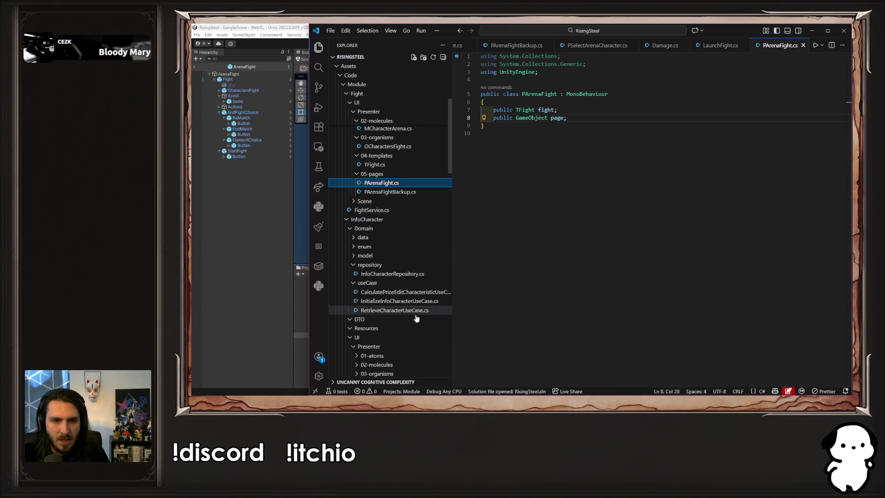
scroll(404, 315, "down", 3)
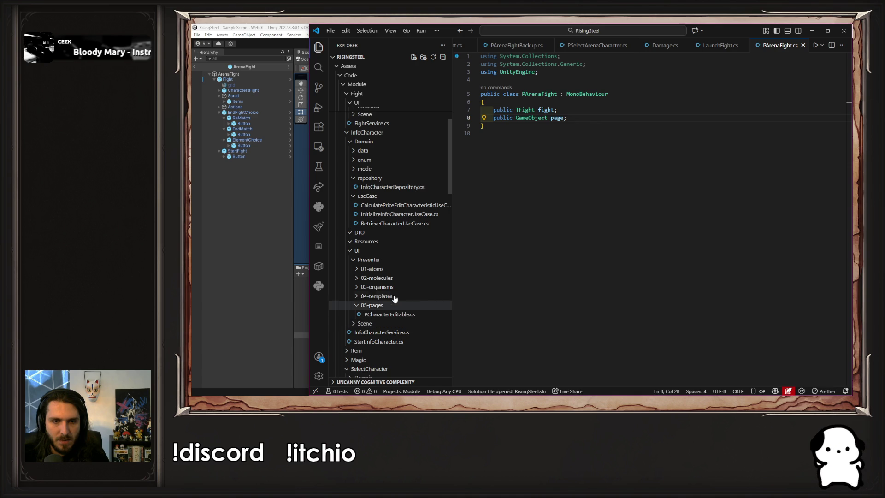
left_click(399, 316)
mouse_move(399, 317)
left_mouse_down()
mouse_move(599, 231)
mouse_move(839, 150)
left_mouse_up()
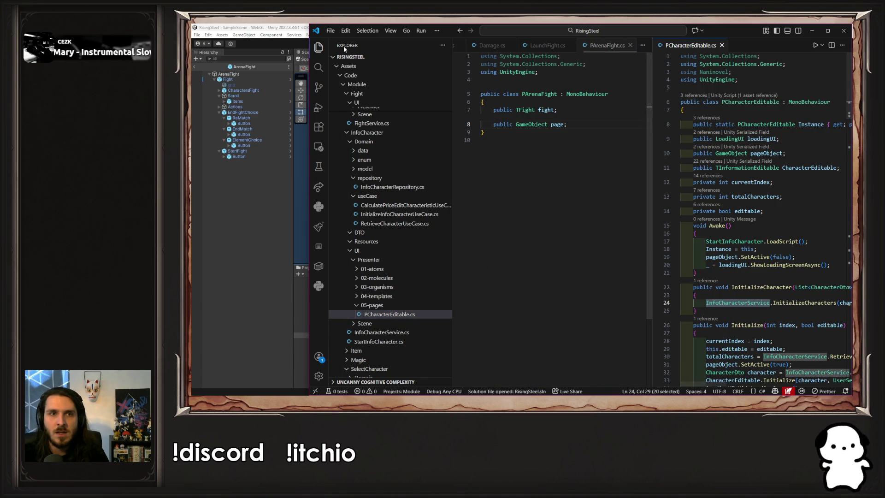
key("ctrl+b")
- Copy the loadingUI field into PArenaFight and replace the page field with the pageObject declaration
left_click_drag(732, 141, 632, 140)
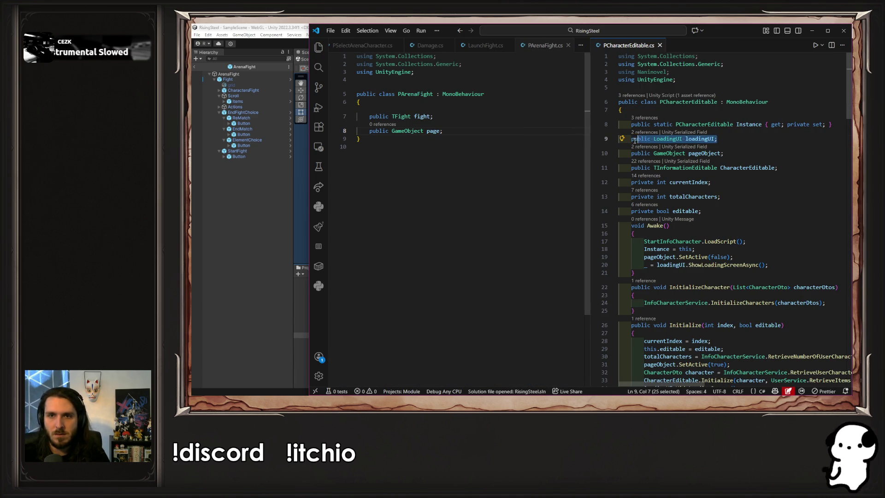
key("ctrl+c")
left_click(530, 132)
key("Return")
key("ctrl+v")
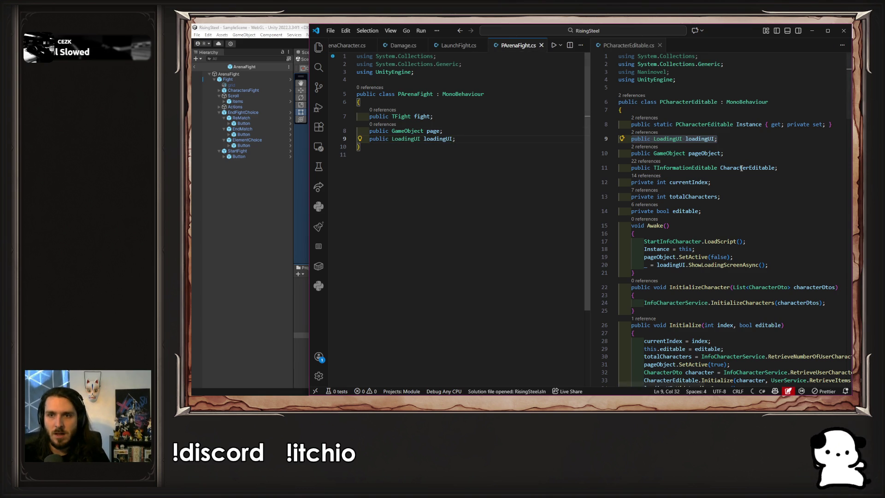
left_click_drag(724, 153, 629, 153)
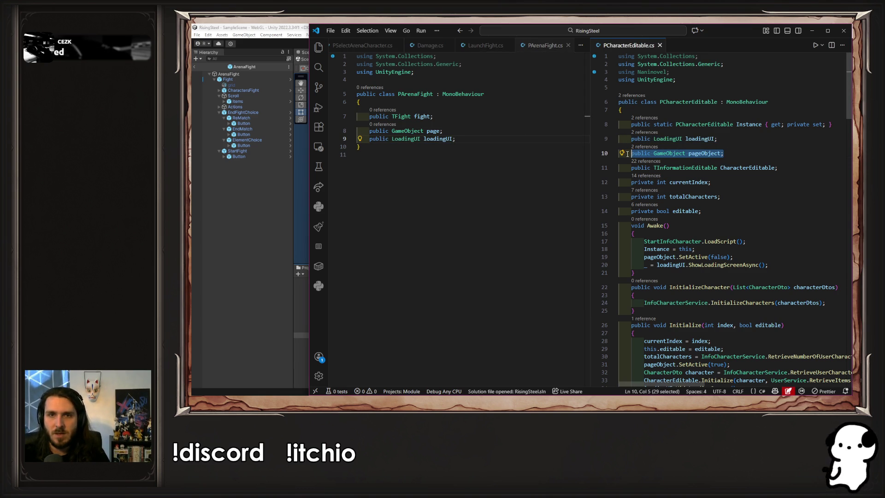
key("ctrl+c")
left_click(466, 132)
key("shift+Home")
key("ctrl+v")
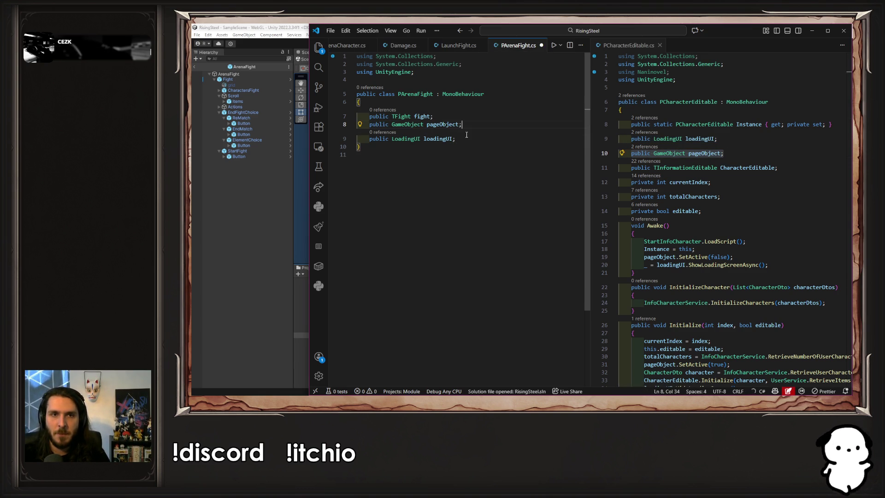
- Copy PCharacterEditable's Awake method and paste it after the loadingUI field
left_click(724, 168)
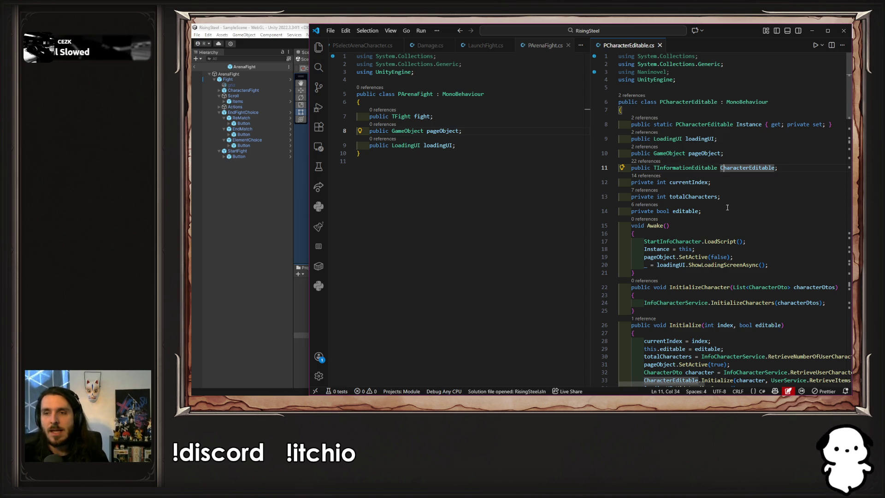
left_click(526, 146)
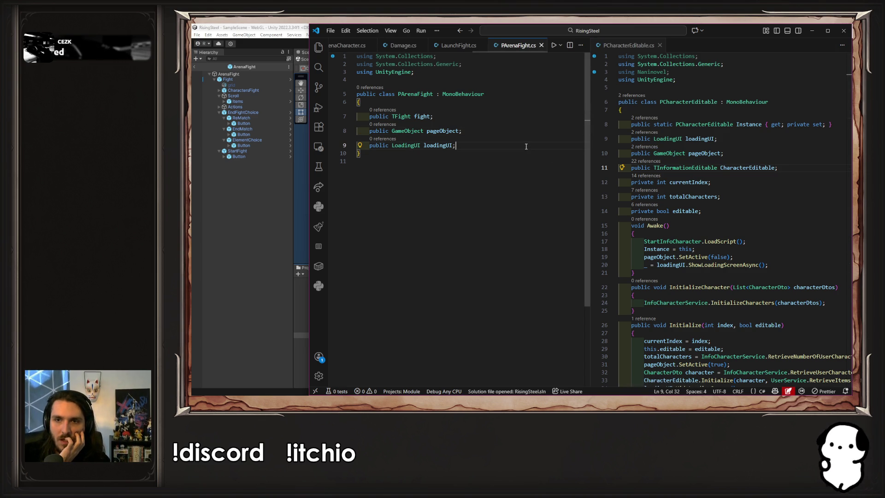
left_click(740, 198)
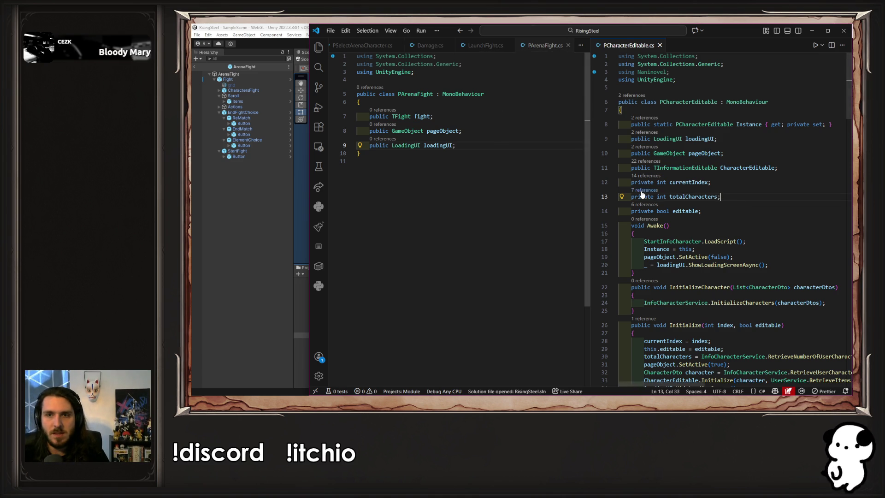
scroll(686, 240, "down", 2)
left_click(686, 240)
left_click_drag(686, 239, 630, 191)
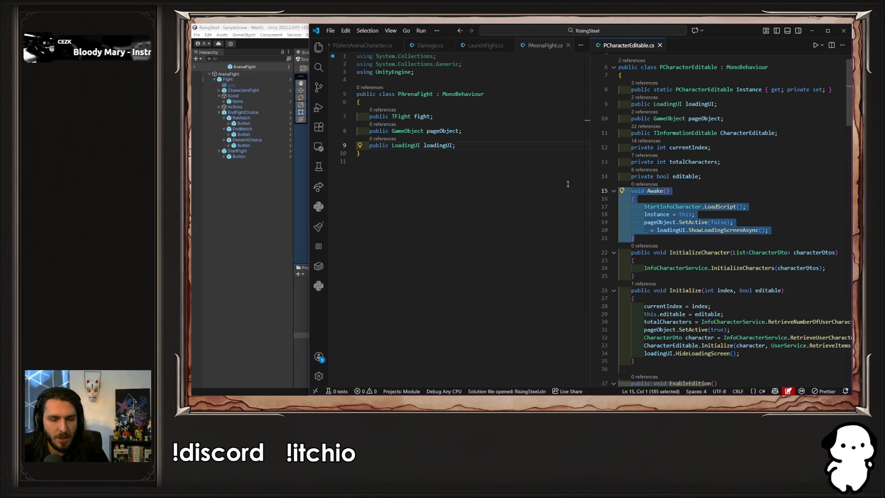
left_click(469, 147)
key("Return")
key("ctrl+v")
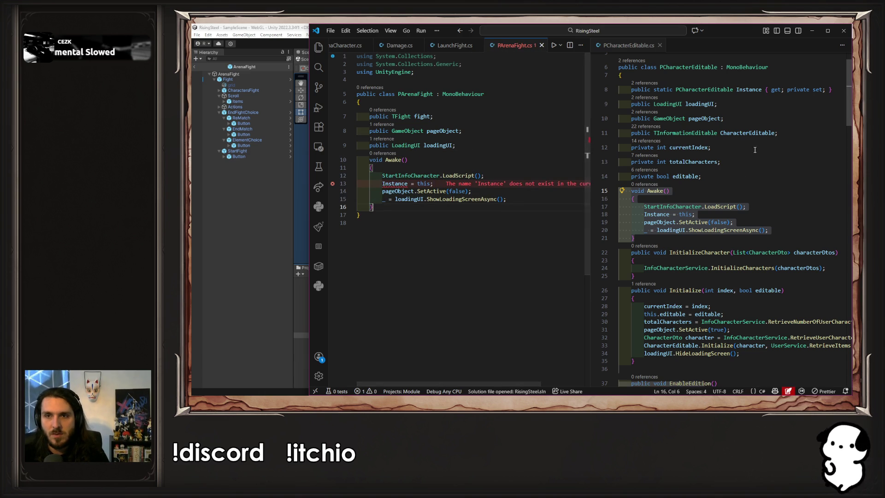
- Paste the static Instance property at the top of PArenaFight and change its type to PArenaFight
left_click(835, 92)
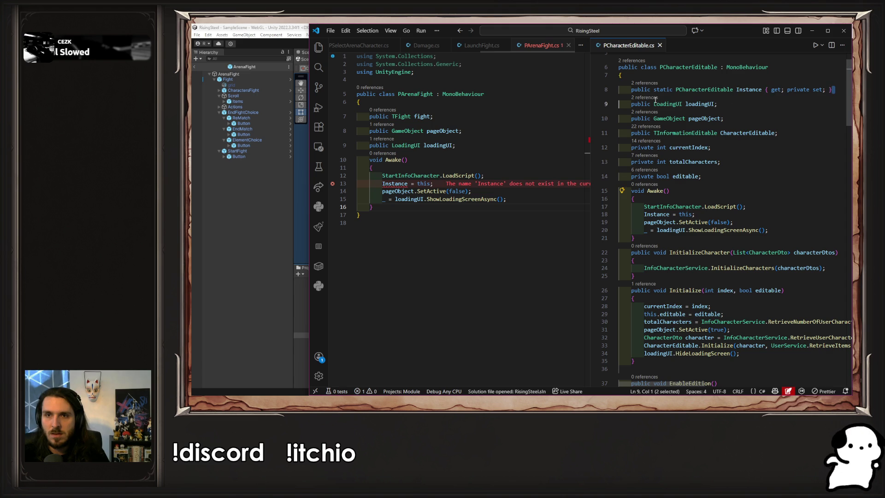
key("shift+Home")
key("ctrl+c")
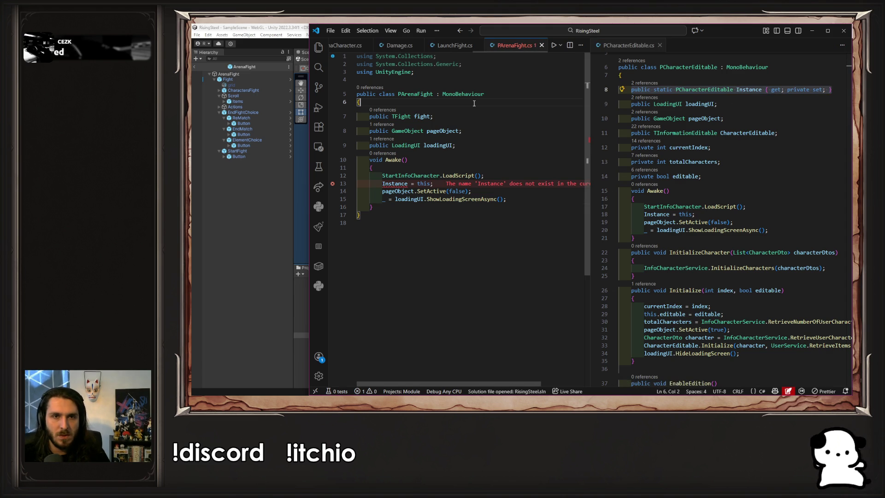
left_click(475, 104)
key("Return")
key("ctrl+v")
double_click(424, 95)
key("ctrl+c")
double_click(442, 109)
key("ctrl+v")
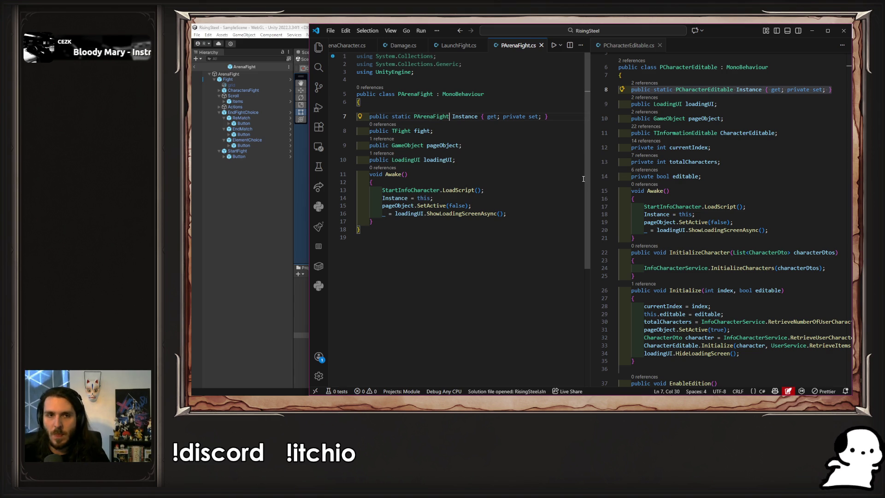
- Review the ShowLoadingScreenAsync call and PCharacterEditable's Initialize method
left_click(472, 213)
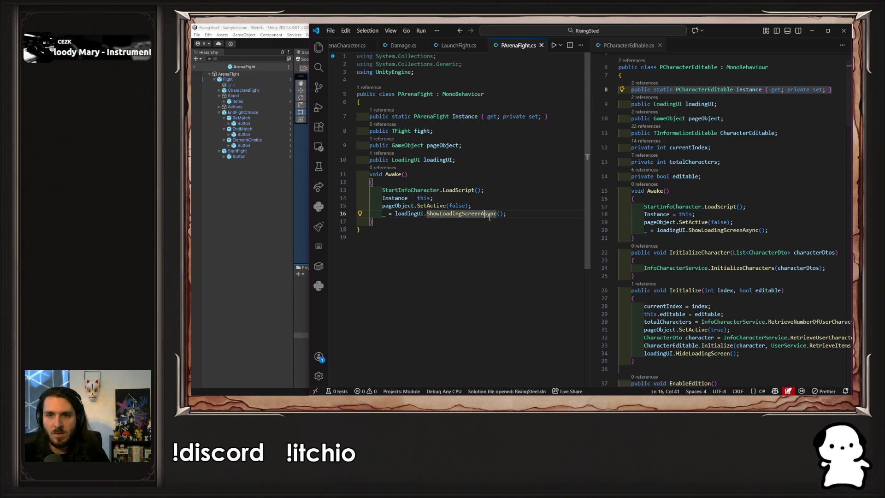
left_click(691, 253)
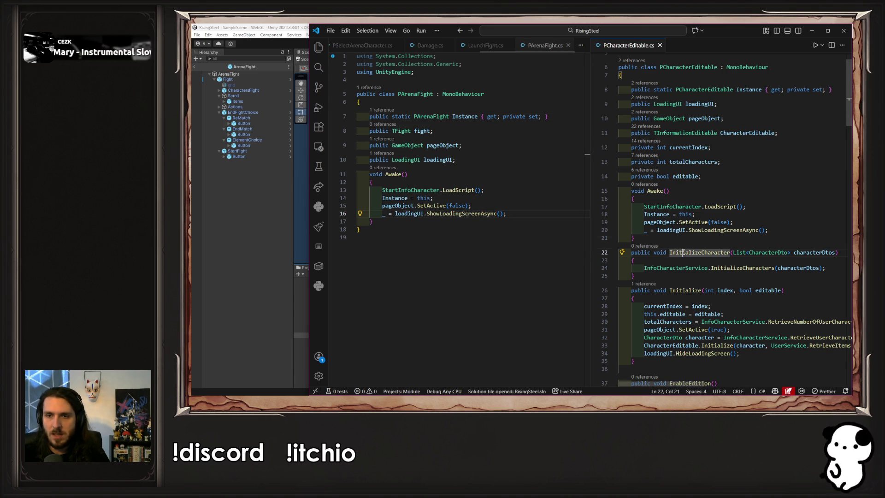
scroll(708, 274, "down", 2)
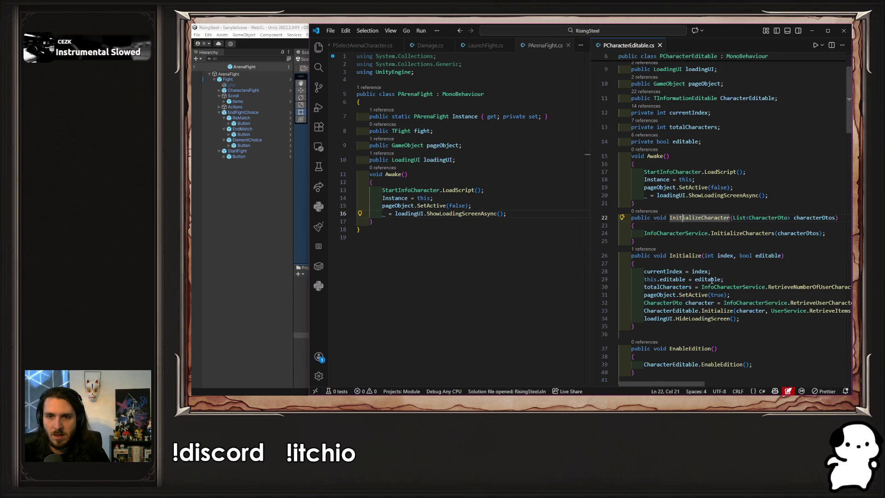
left_click(679, 327)
- Paste PCharacterEditable's Initialize method into PArenaFight after Awake
left_click(632, 256, "shift")
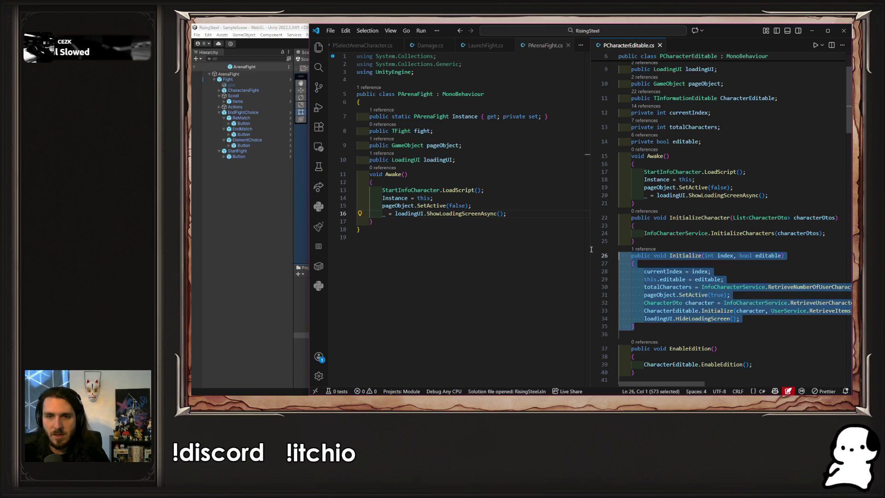
left_click(423, 222)
key("Return")
key("ctrl+v")
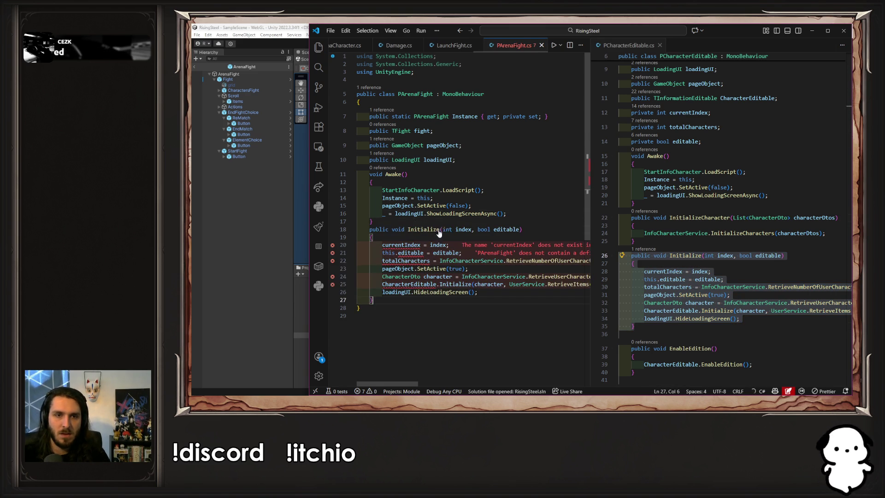
- Delete the character-loading, totalCharacters and currentIndex lines from Initialize, save, and let Unity recompile
left_click(510, 283)
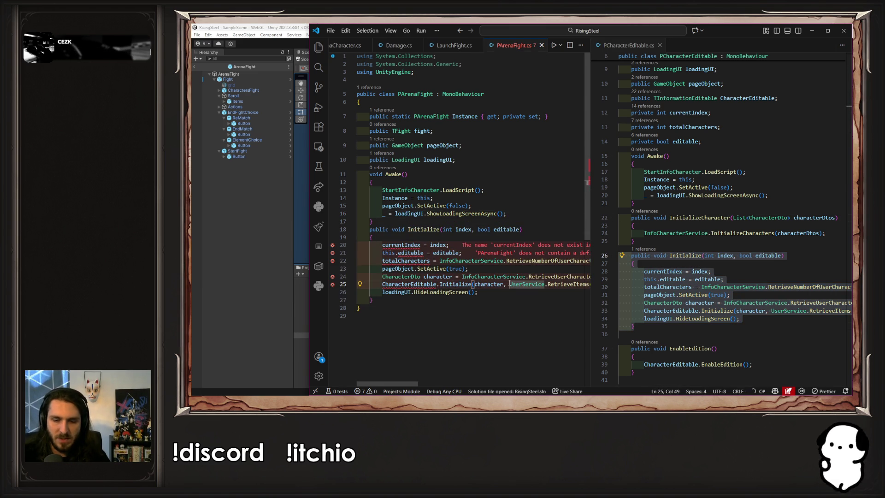
key("End")
key("shift+Up")
key("shift+Up")
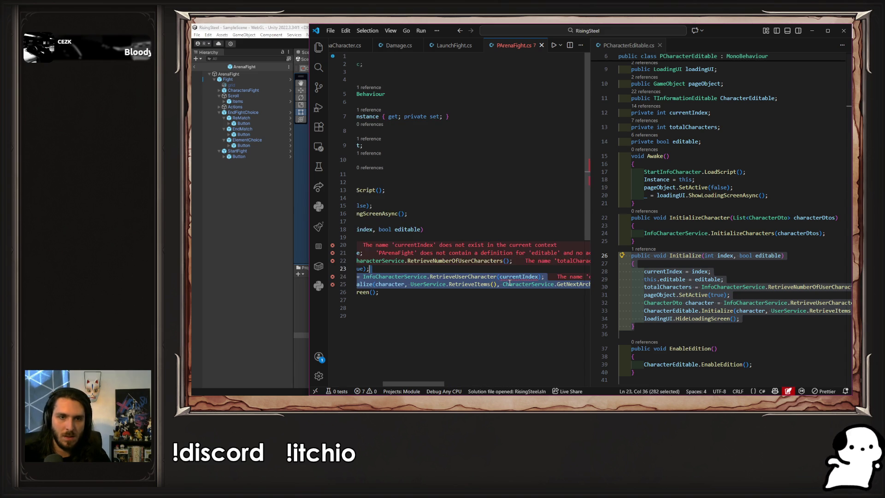
key("BackSpace")
key("Up")
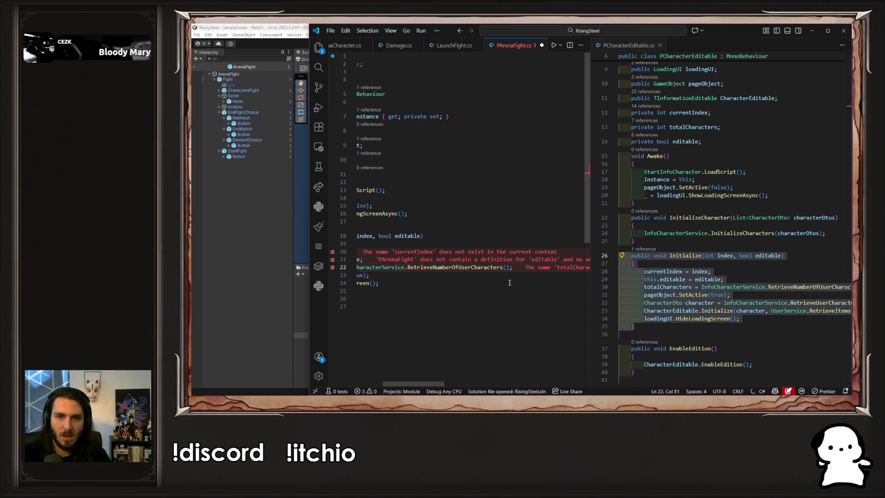
key("shift+Up")
key("shift+Up")
key("BackSpace")
key("ctrl+s")
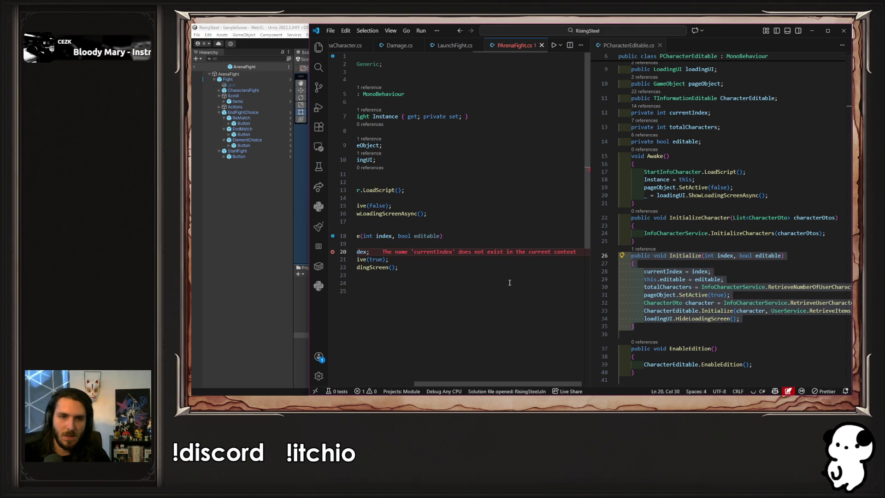
left_click_drag(461, 384, 403, 384)
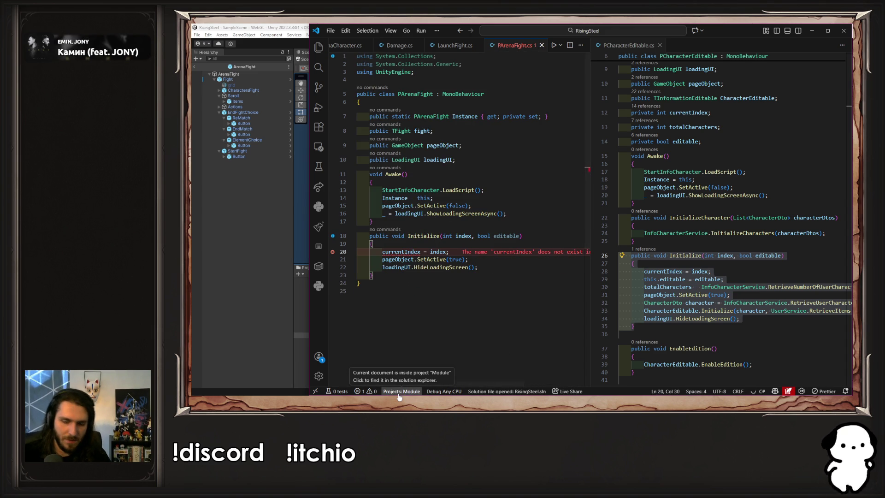
key("shift+Home")
key("BackSpace")
key("BackSpace")
key("ctrl+s")
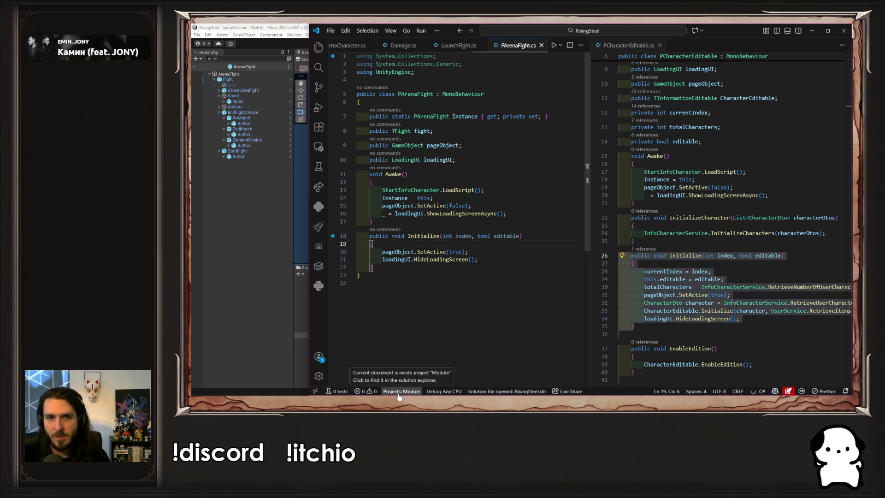
left_click(225, 305)
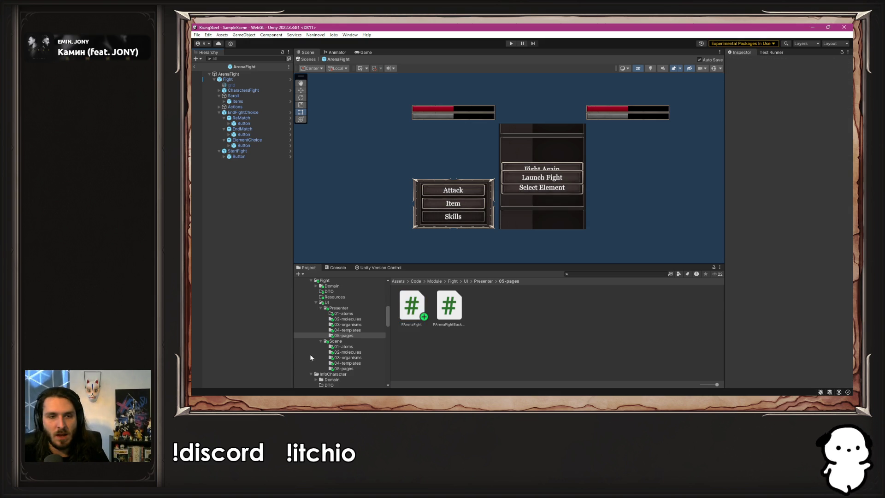
- Drag LoadingPrefab from Scene/05-pages under ArenaFight in the Hierarchy, beside Fight
scroll(323, 349, "up", 3)
scroll(356, 325, "down", 2)
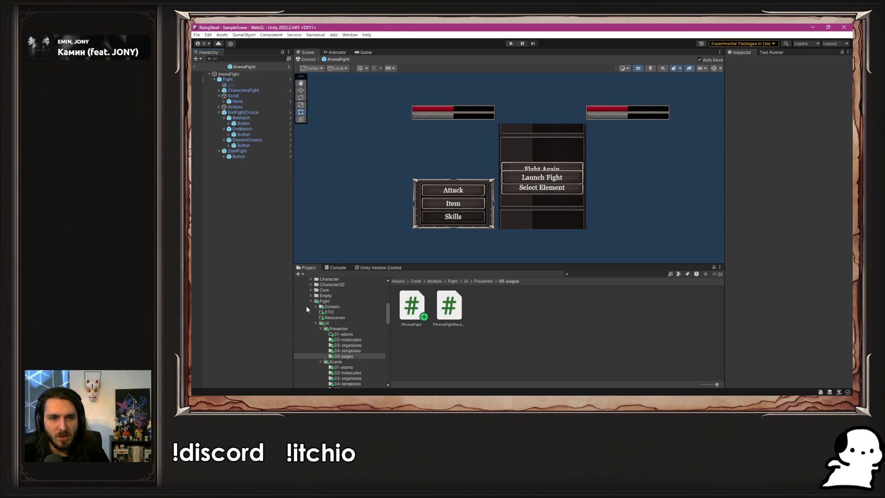
left_click(343, 352)
scroll(363, 336, "down", 4)
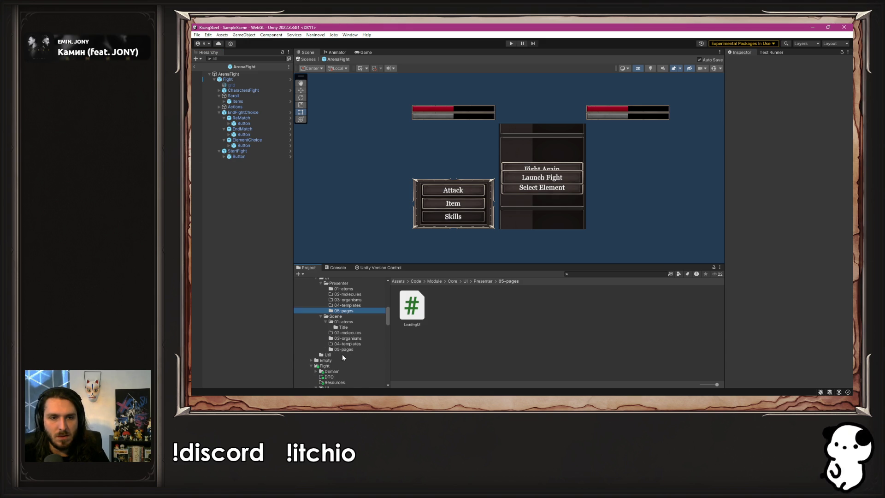
left_click(340, 349)
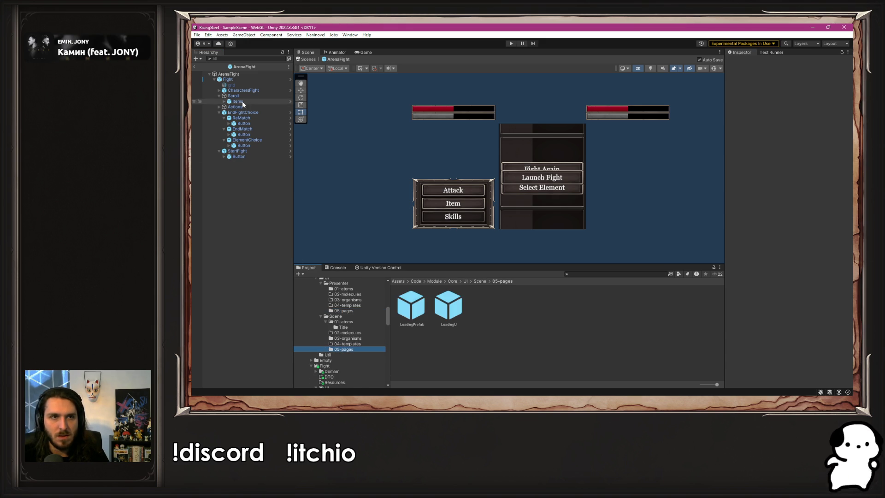
left_click(214, 79)
left_click_drag(411, 305, 262, 221)
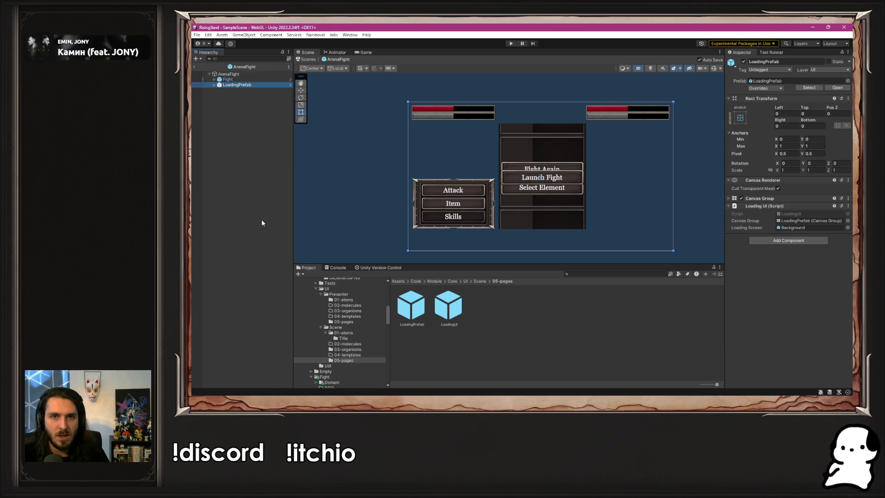
mouse_move(236, 85)
left_mouse_down()
mouse_move(250, 70)
mouse_move(243, 76)
left_mouse_up()
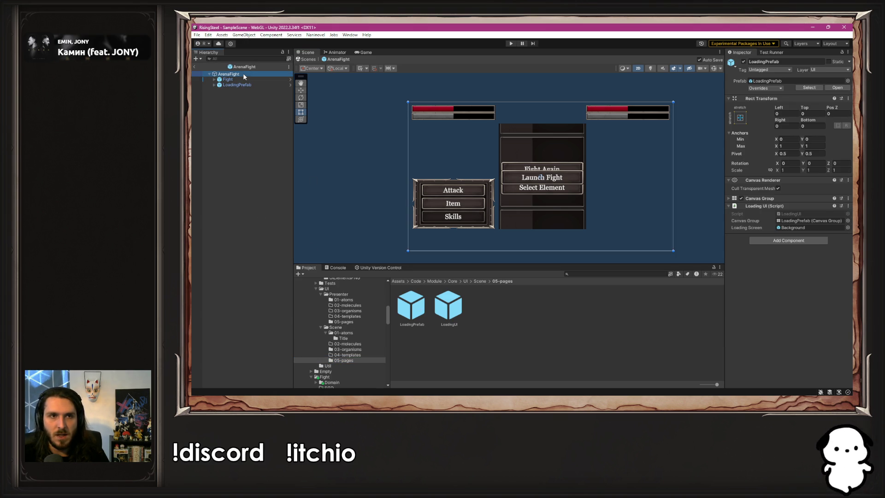
- Replace the P Arena Fight Backup component on ArenaFight with a P Arena Fight component
left_click(243, 75)
scroll(765, 242, "down", 5)
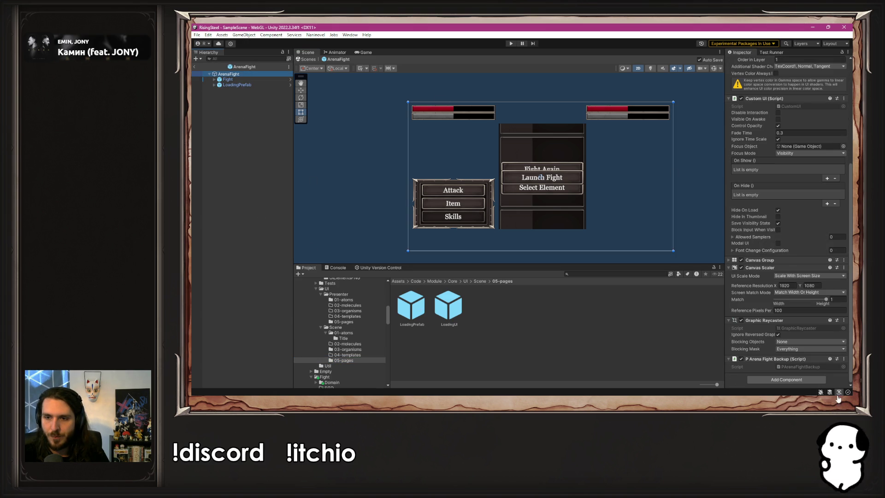
left_click(844, 358)
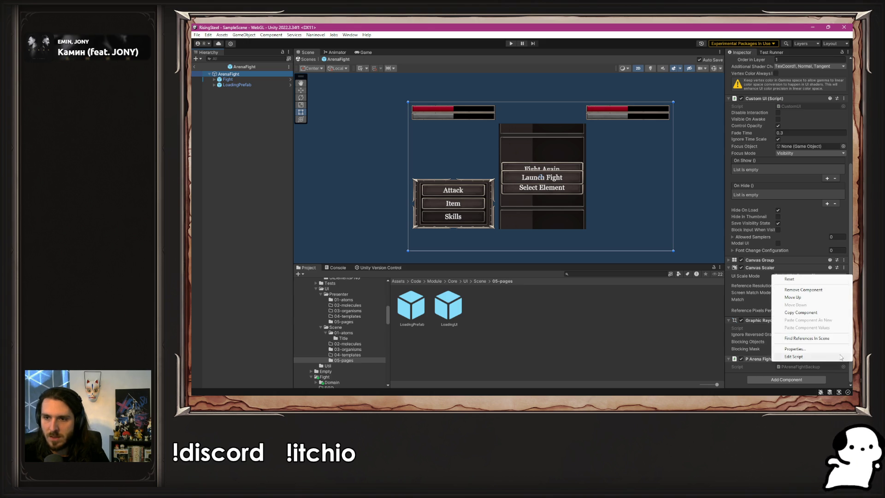
left_click(803, 290)
left_click(808, 379)
type("ABut")
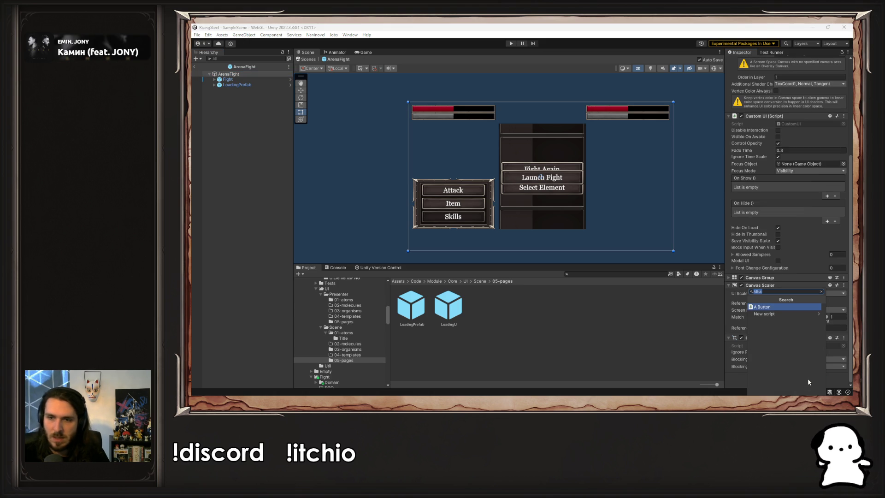
type("Par")
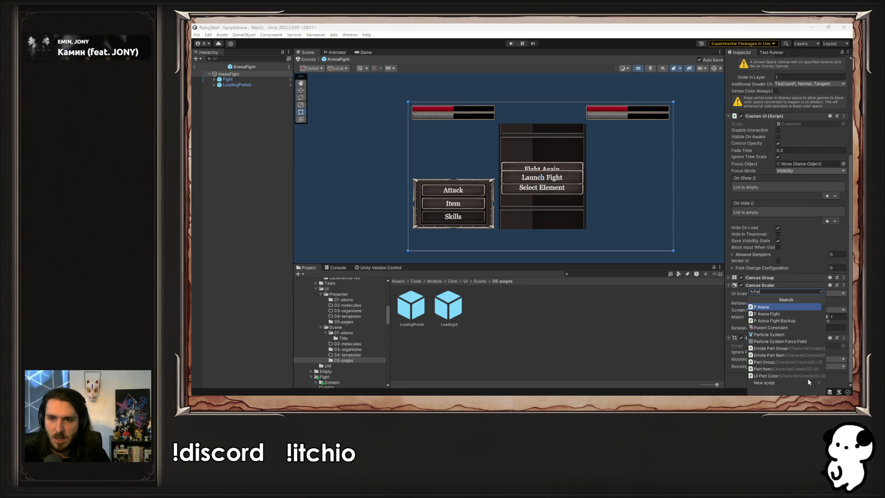
key("Down")
key("Return")
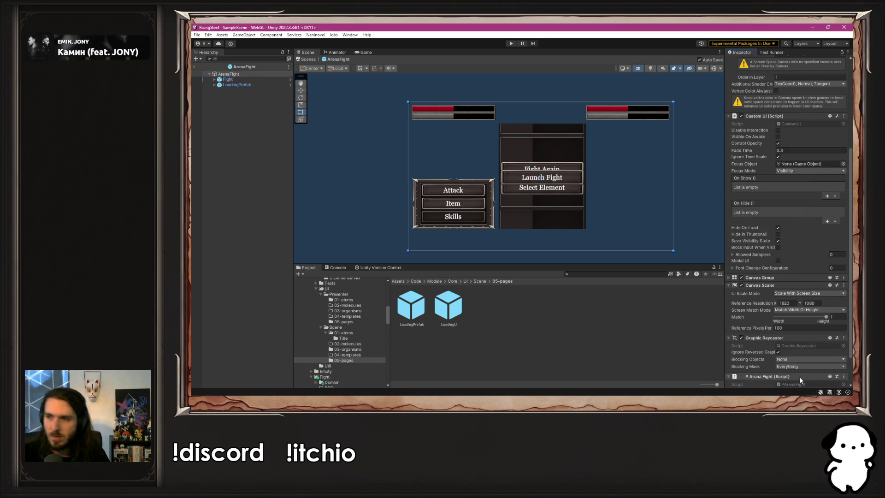
- Link Fight to the Fight and Page Object fields and LoadingPrefab to Loading UI
scroll(774, 273, "down", 3)
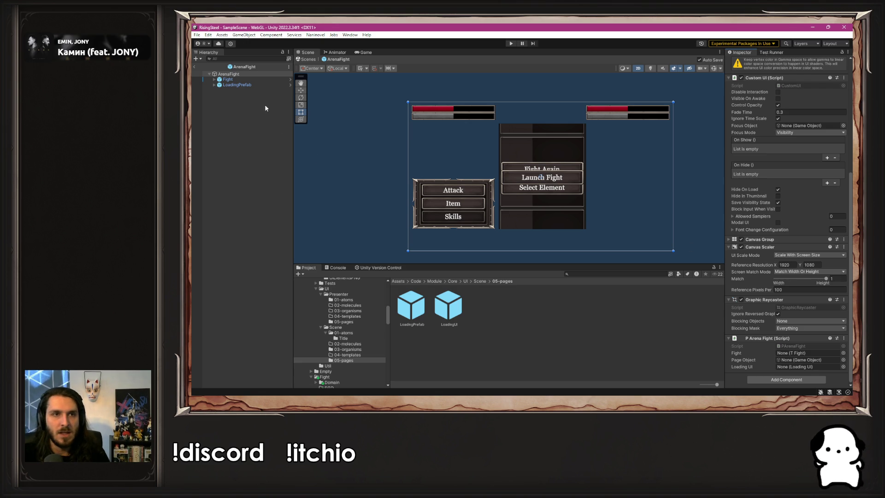
mouse_move(240, 80)
left_mouse_down()
mouse_move(612, 158)
mouse_move(811, 366)
mouse_move(802, 358)
left_mouse_up()
left_click(237, 81)
mouse_move(238, 81)
left_mouse_down()
mouse_move(760, 305)
mouse_move(784, 364)
mouse_move(793, 360)
left_mouse_up()
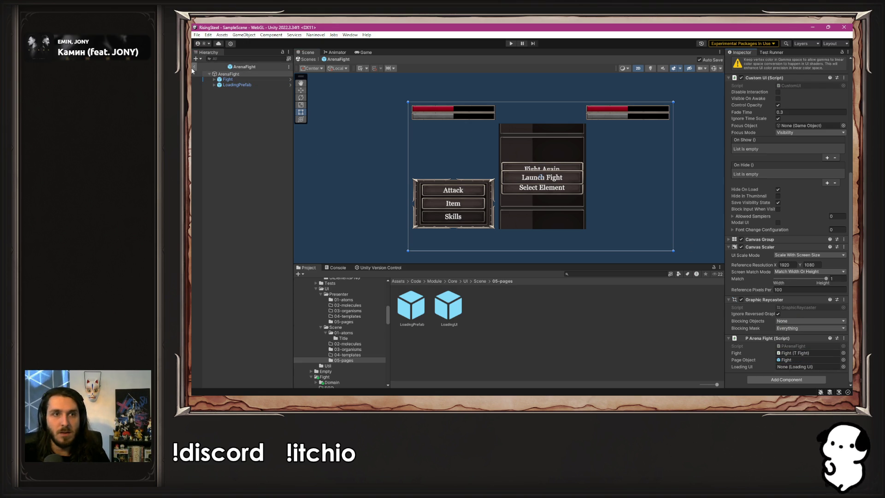
left_click_drag(236, 85, 810, 367)
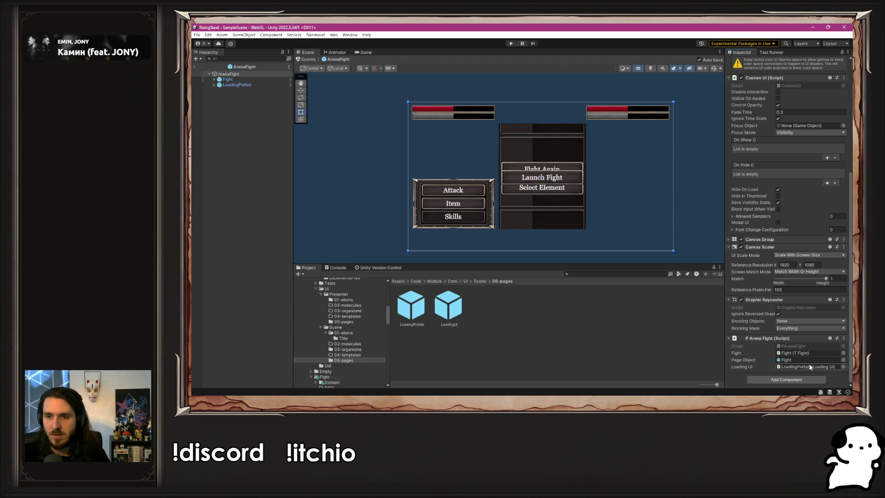
left_click(685, 200)
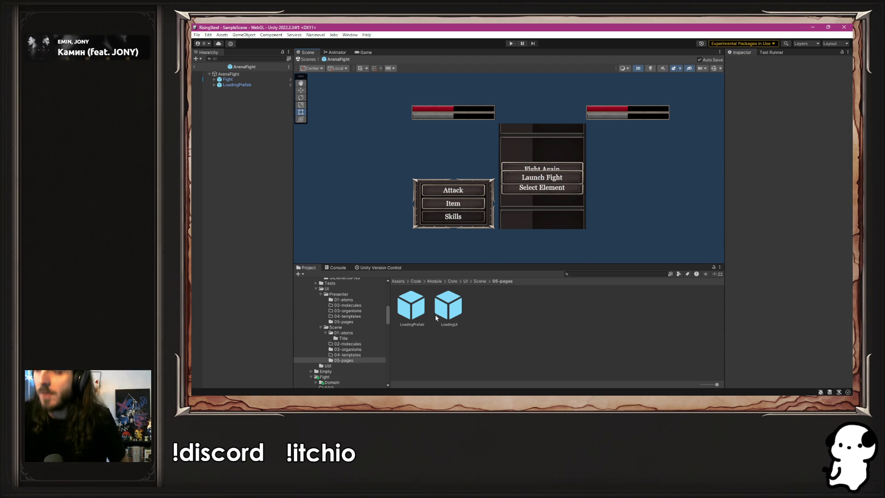
- Browse the Fight module's UI and Resources folders in the Project panel
scroll(328, 335, "up", 4)
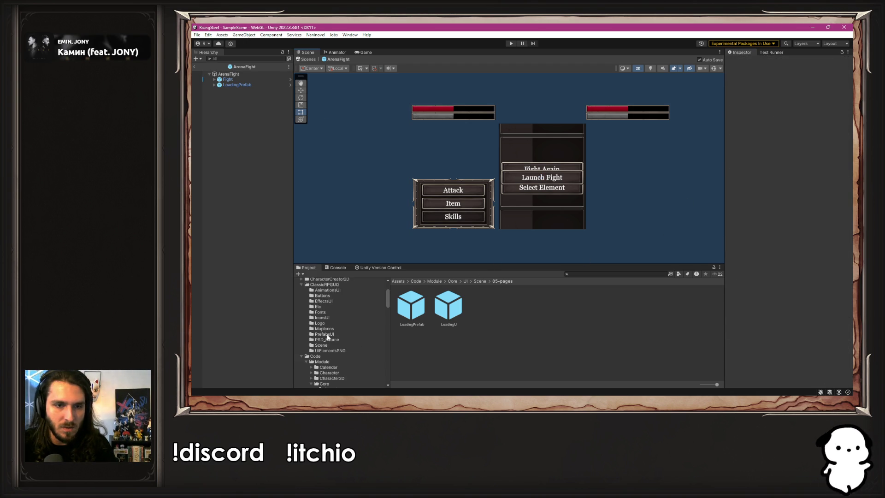
scroll(328, 336, "down", 6)
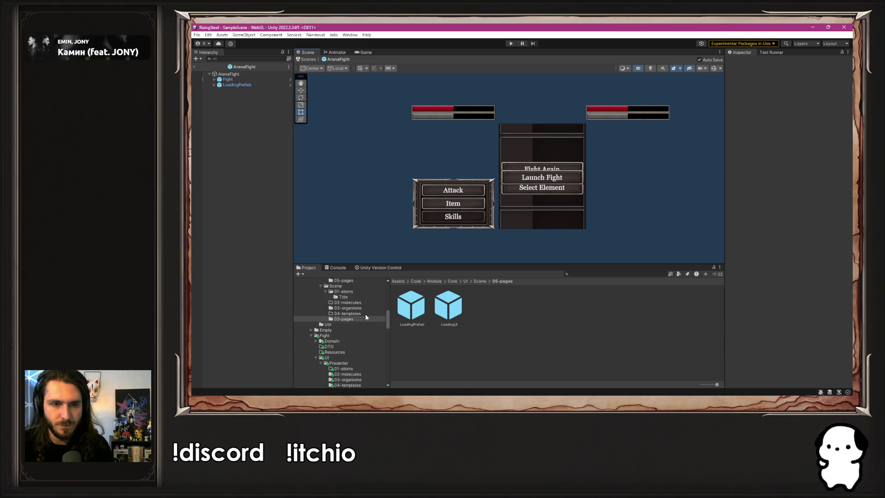
scroll(363, 312, "down", 2)
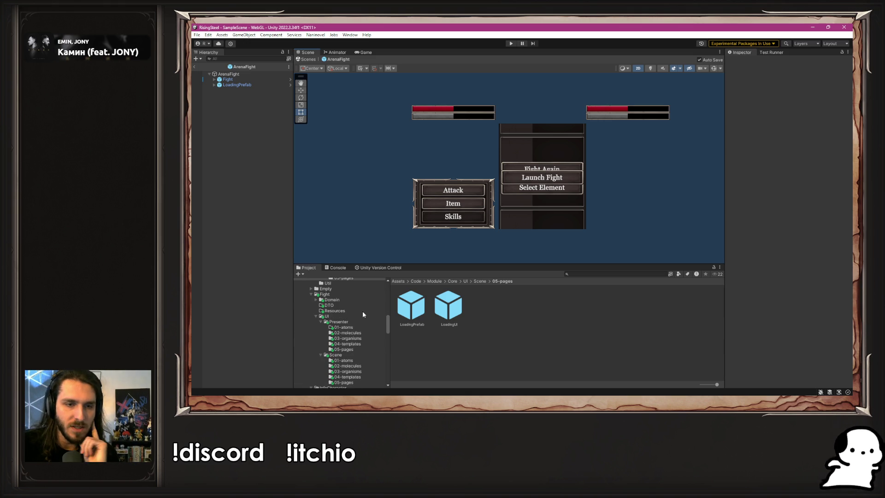
left_click(319, 316)
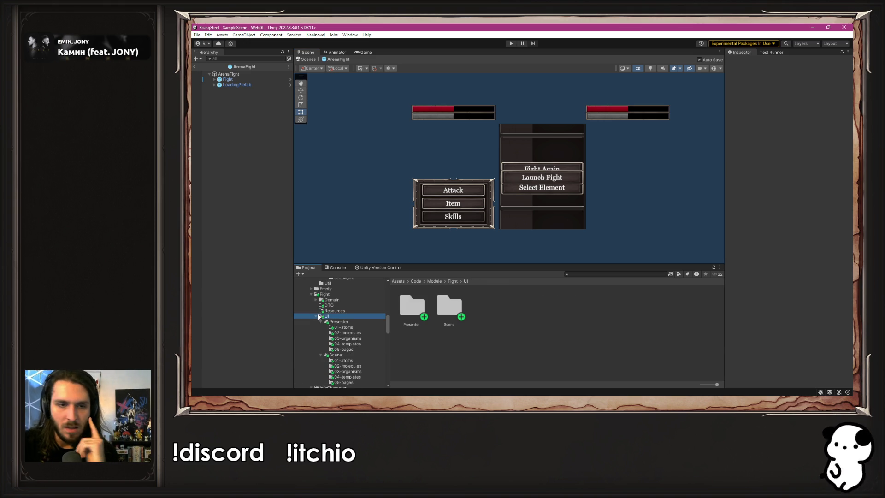
left_click(318, 316)
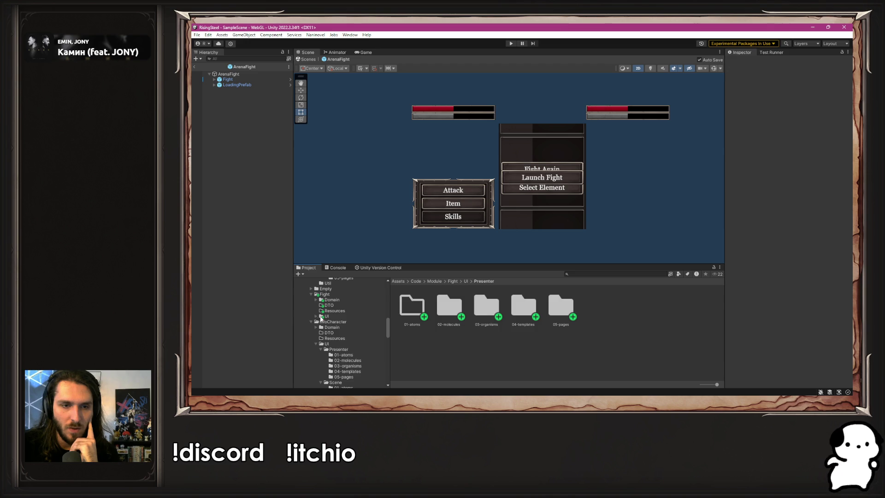
left_click(325, 294)
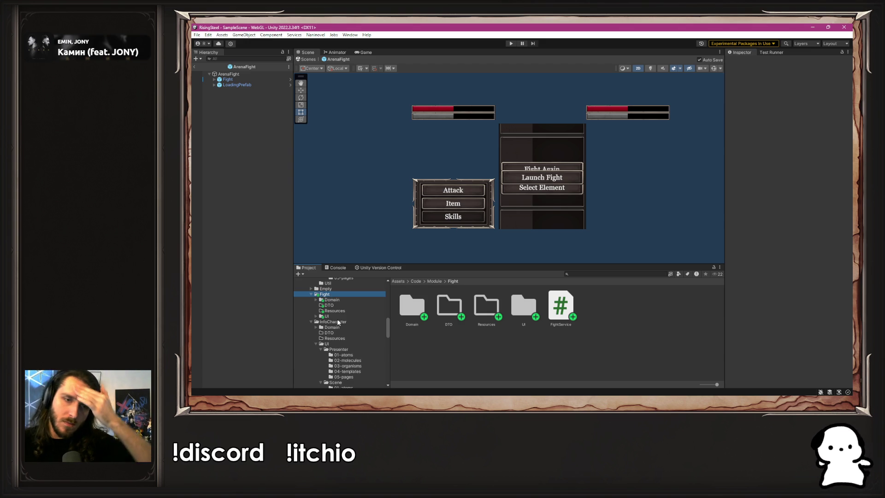
left_click(353, 312)
left_click(358, 317)
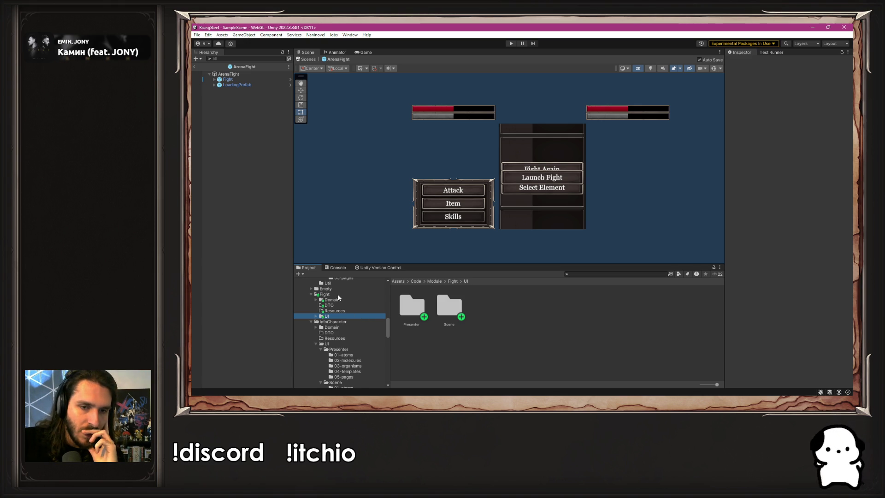
- Collapse the Domain, UI and Item subfolders and open the InfoCharacter module folder
scroll(337, 294, "up", 5)
scroll(317, 291, "down", 5)
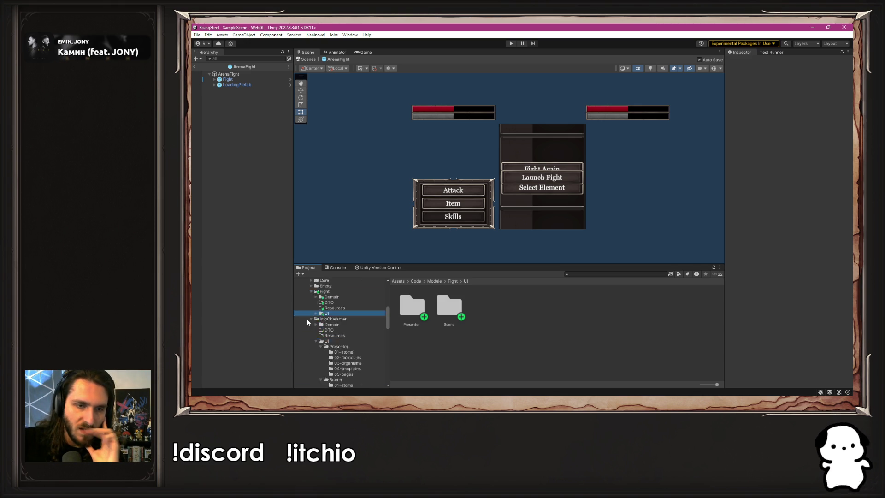
scroll(309, 316, "down", 1)
left_click(316, 304)
left_click(316, 304)
left_click(316, 320)
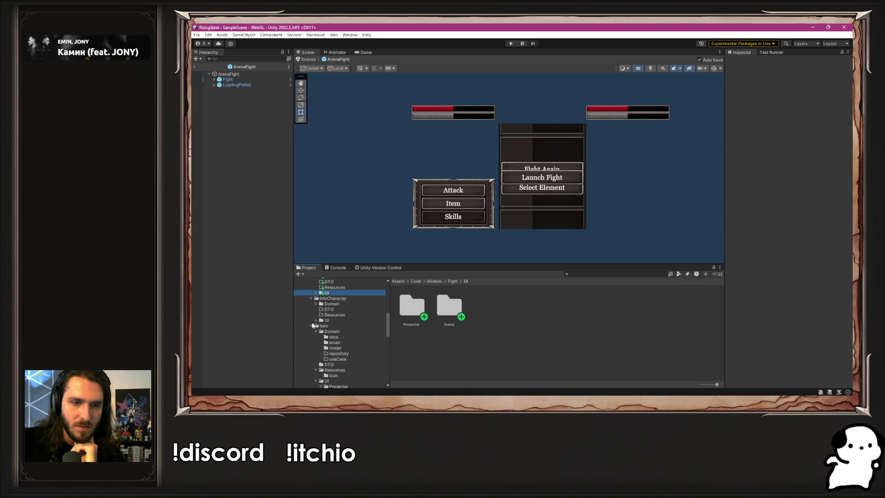
left_click(311, 326)
left_click(333, 298)
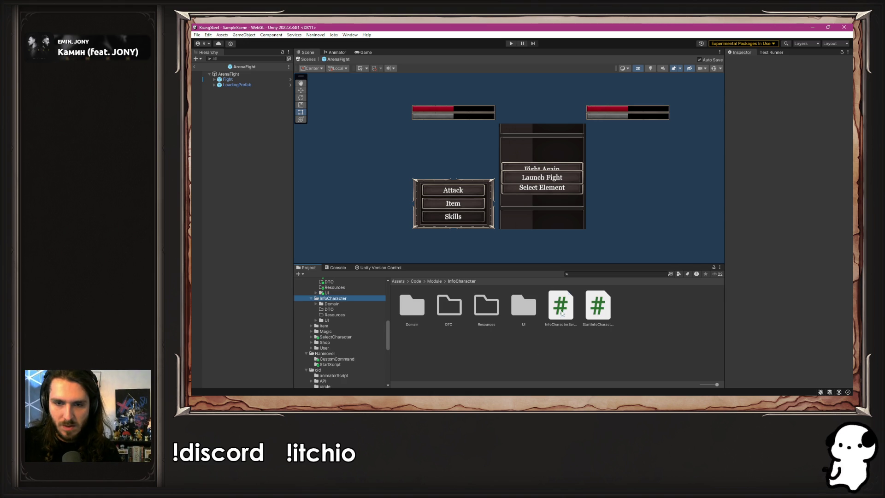
- Put a copy of the StartInfoCharacter script into the Fight module folder
left_click(609, 316)
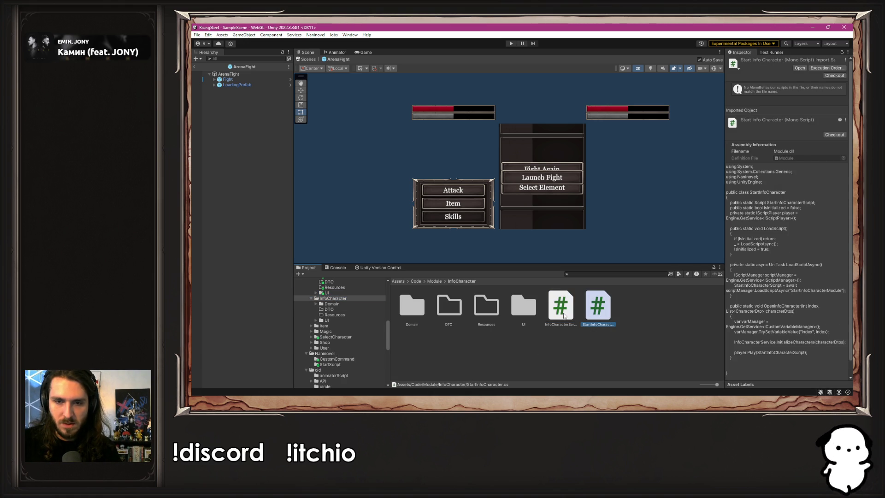
scroll(355, 338, "up", 5)
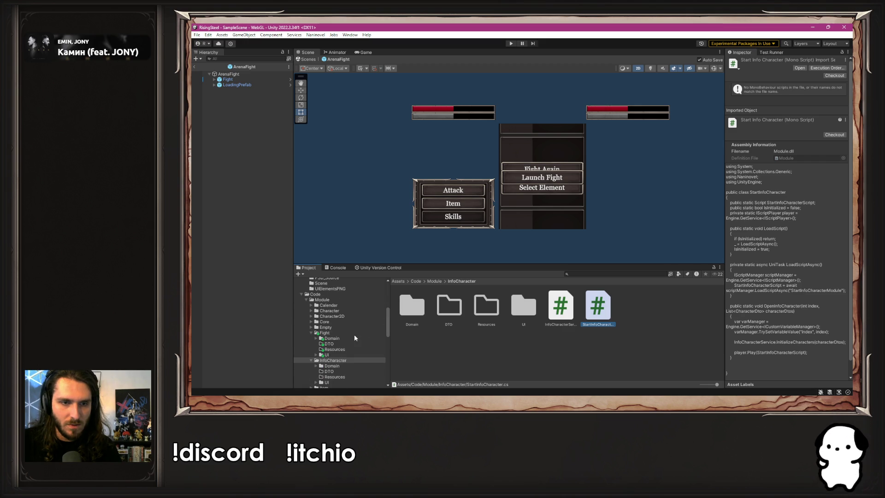
left_click(325, 332)
left_click(614, 339)
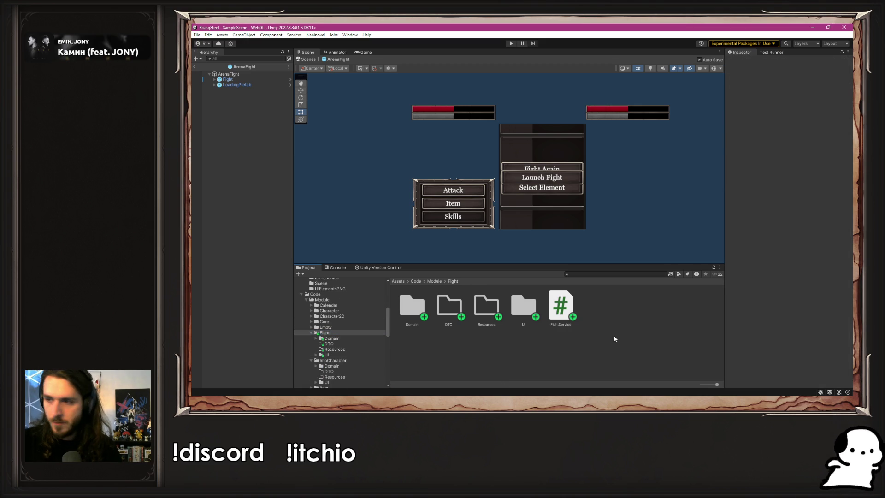
- Rename the copied script to StartFight and open it in Visual Studio Code
right_click(613, 336)
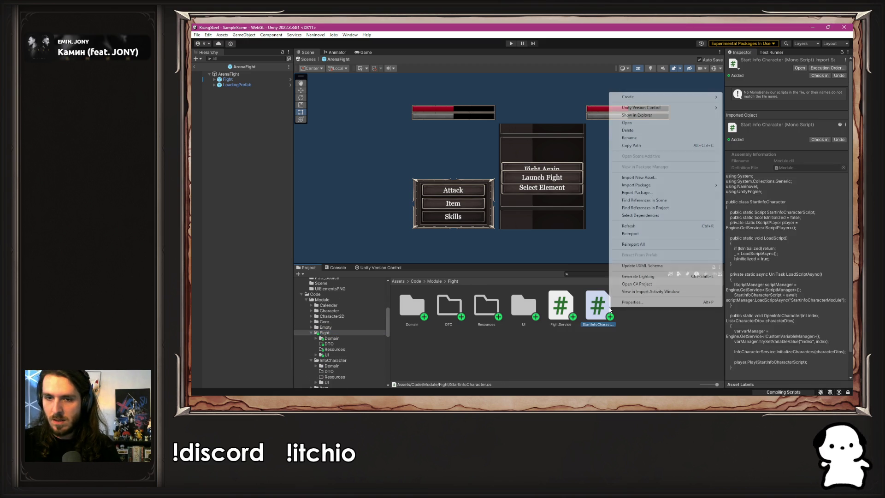
left_click(634, 138)
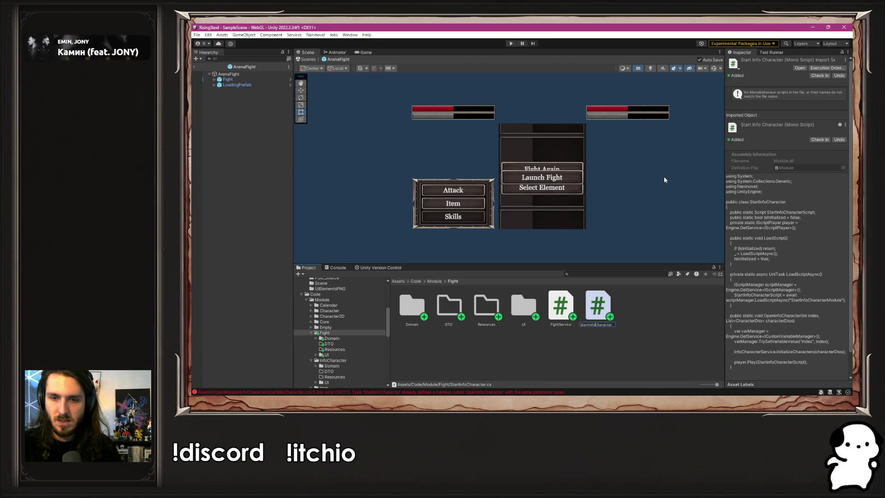
key("shift+End")
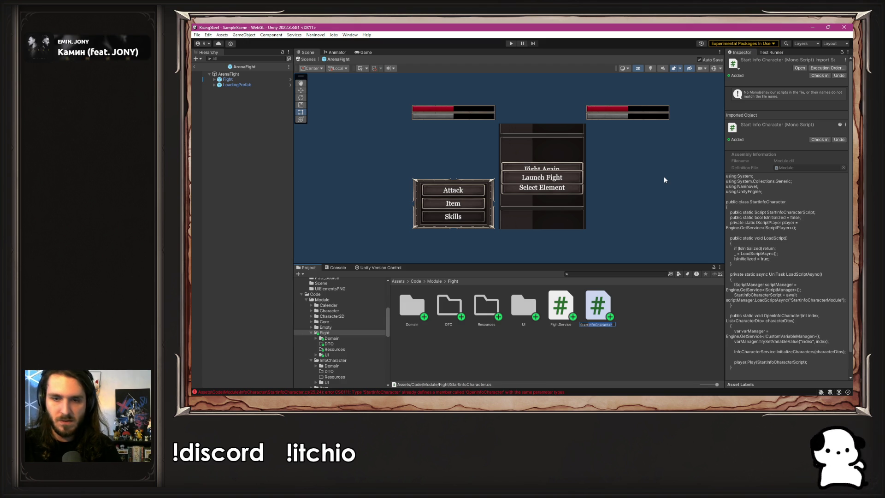
type("Fight")
key("Return")
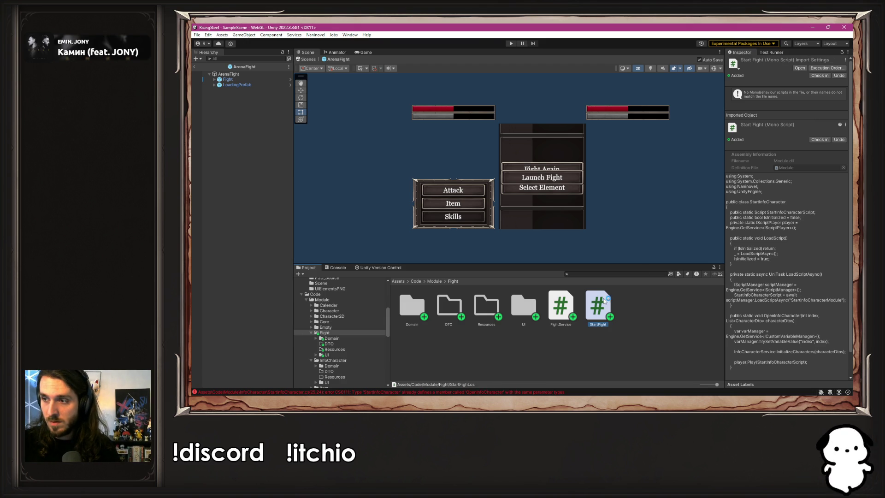
double_click(603, 299)
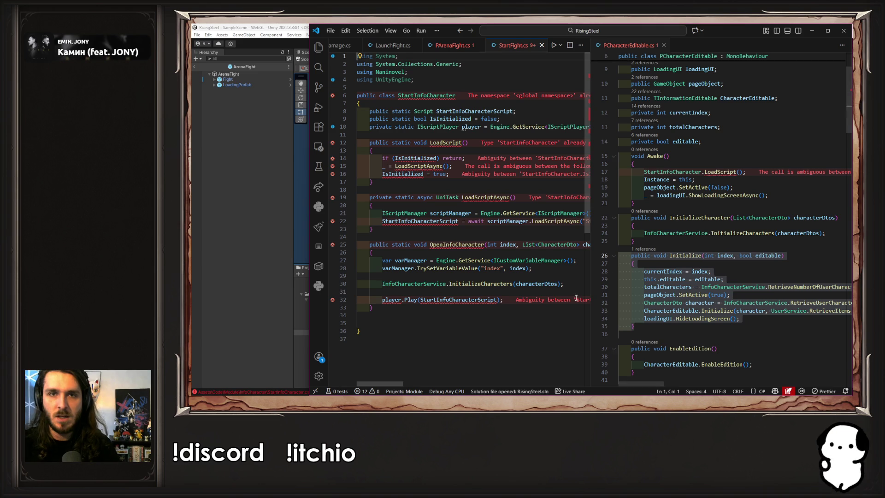
double_click(413, 100)
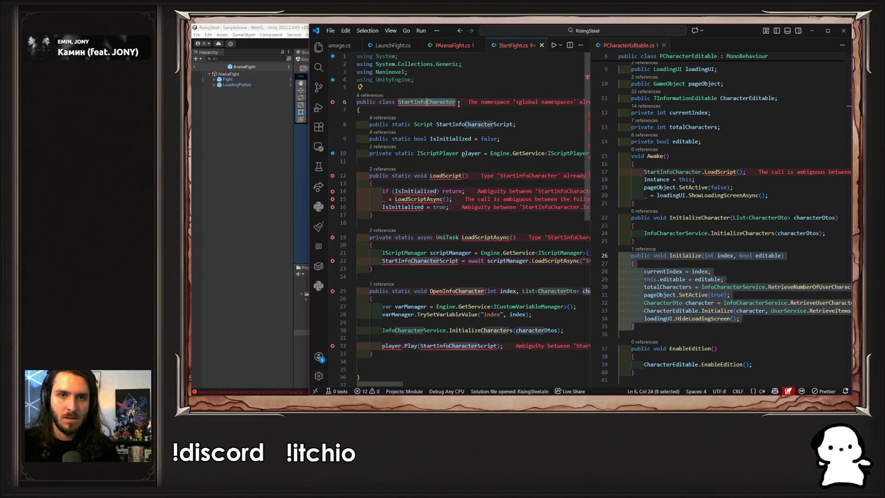
- Rename the class to StartFight and change the field to StartFightScript, including lines 22 and 32
type("StartFight")
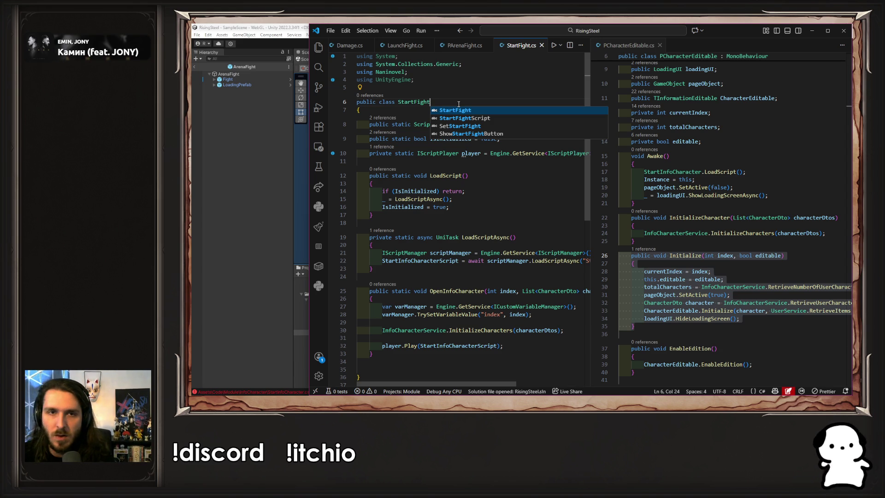
left_click(484, 98)
key("Tab")
key("Tab")
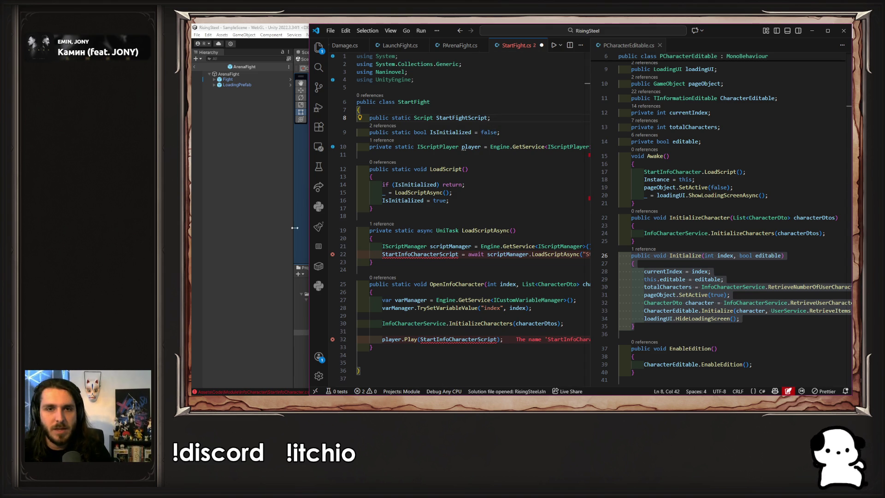
key("ctrl+shift+Left")
key("ctrl+c")
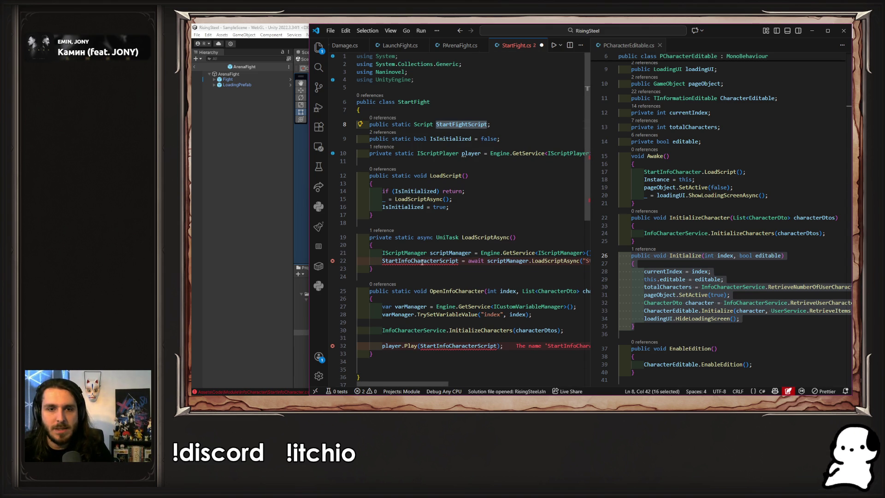
double_click(423, 262)
key("ctrl+v")
double_click(462, 346)
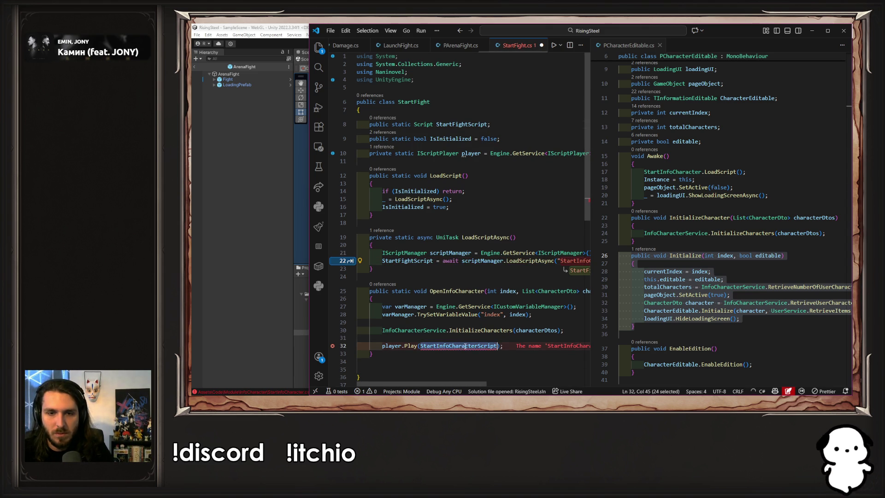
key("ctrl+v")
middle_click(644, 46)
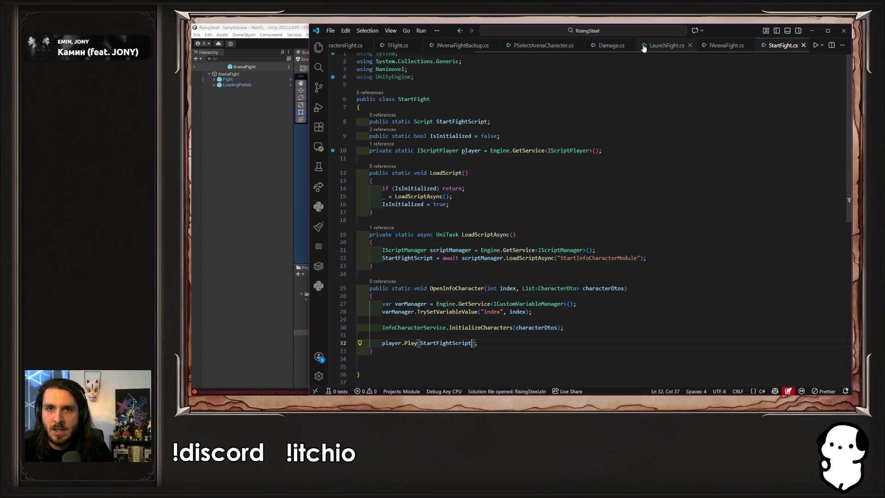
- Rename the method to OpenFight with no parameters and save
left_click_drag(487, 289, 625, 289)
key("BackSpace")
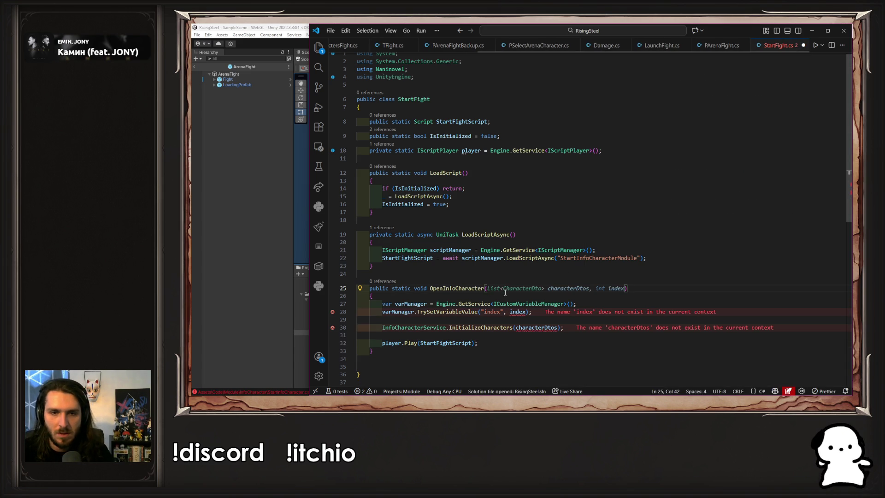
left_click_drag(443, 289, 481, 289)
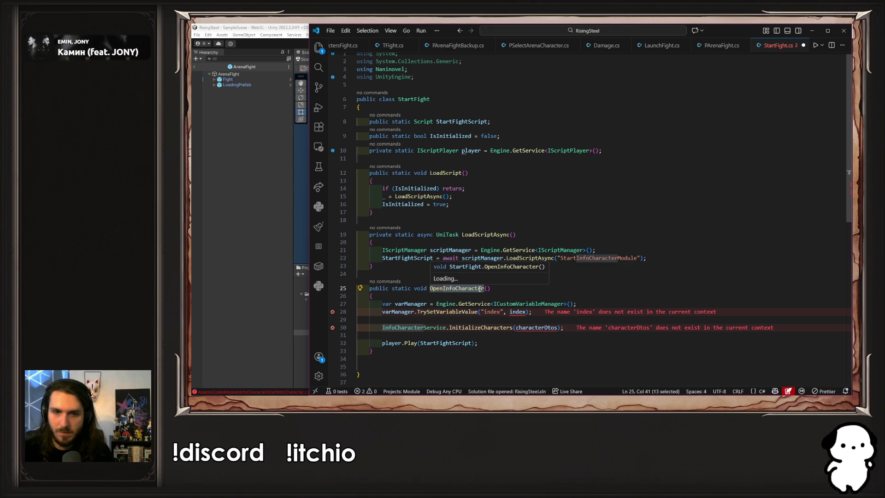
type("Fight")
key("ctrl+s")
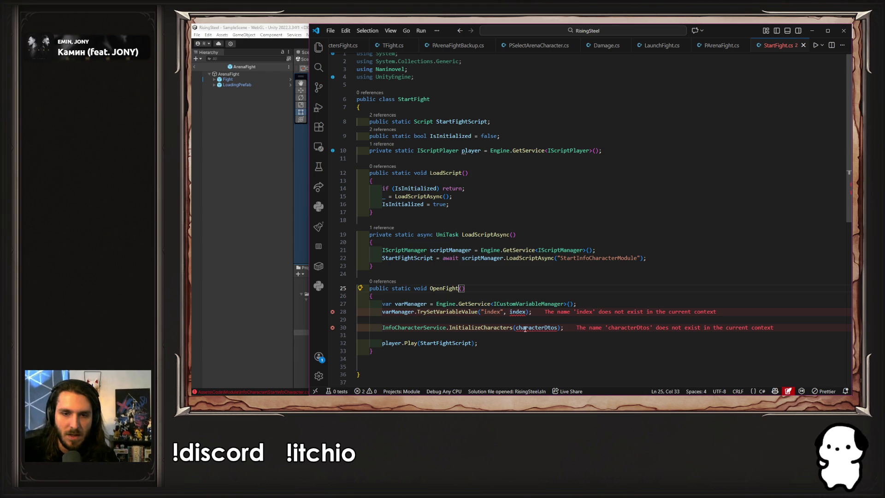
- Delete the InitializeCharacters call and comment out the two variable-manager lines
left_click(569, 329)
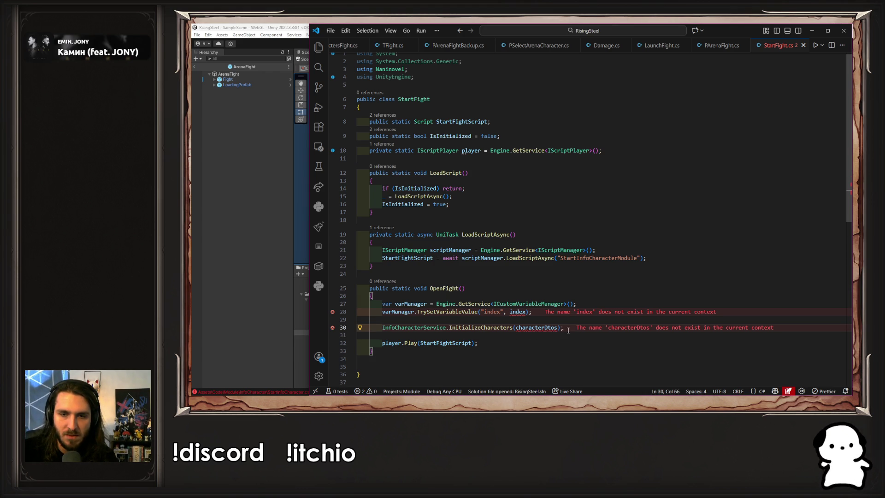
key("shift+Up")
key("shift+Up")
key("BackSpace")
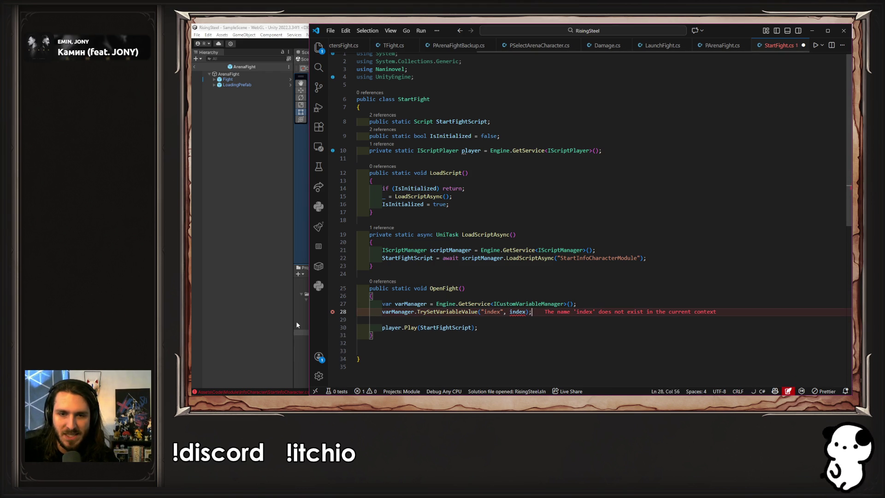
key("Delete")
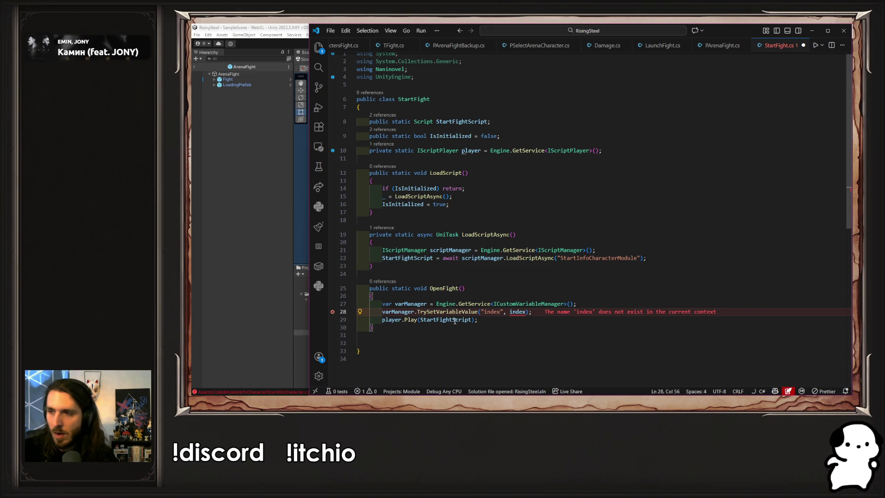
key("ctrl+s")
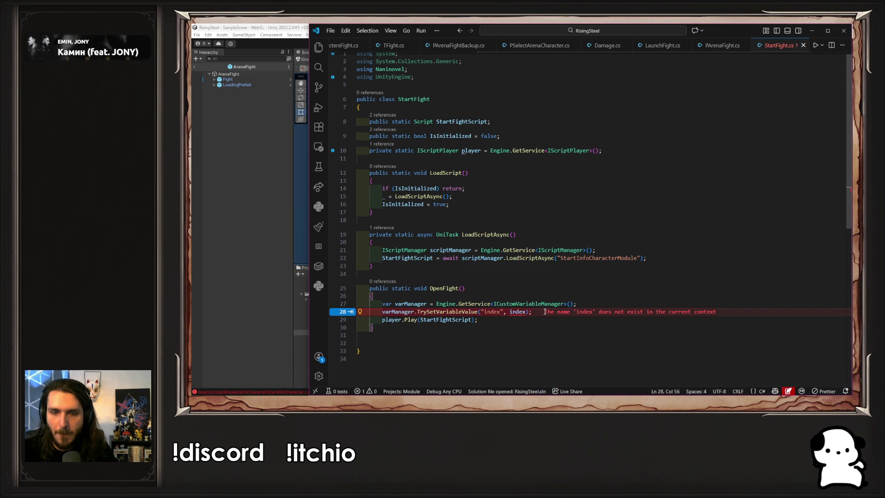
left_click_drag(532, 312, 523, 305)
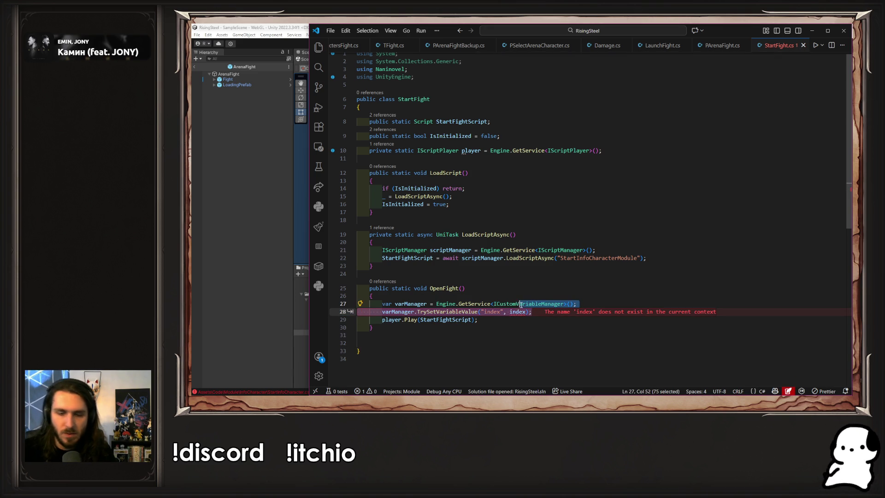
key("ctrl+period")
key("ctrl+slash")
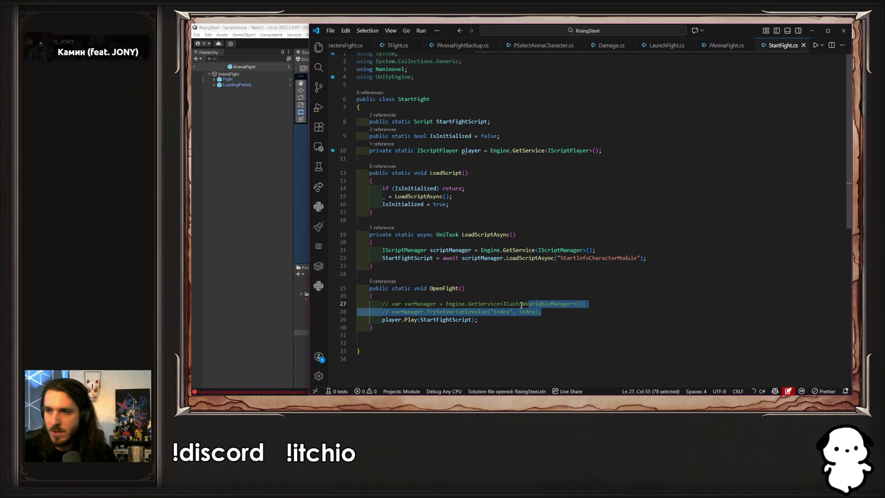
key("Escape")
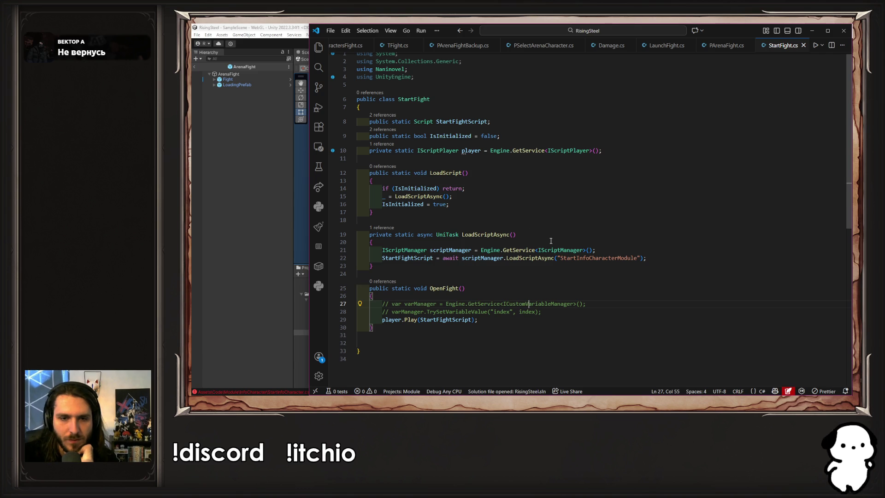
- Change the loaded script name to StartFightModule and save the file
left_click(535, 258)
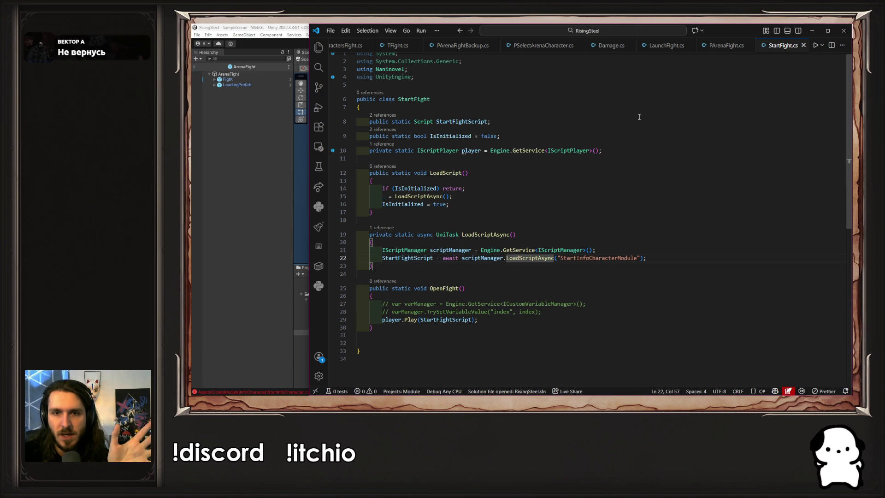
double_click(626, 263)
type("Sta")
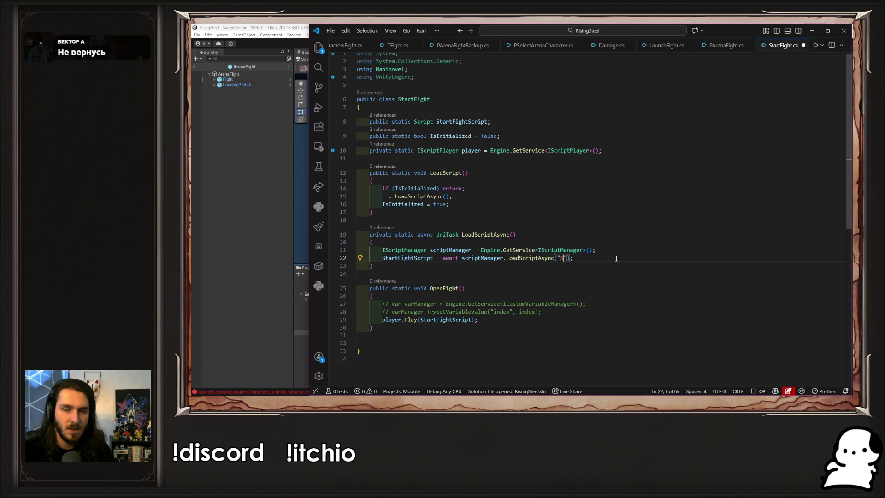
type("rt")
key("Tab")
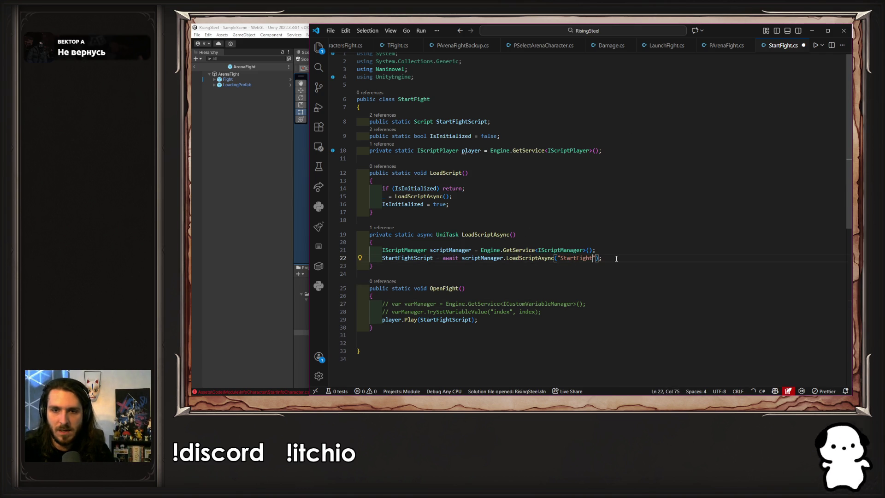
type("Module")
key("ctrl+s")
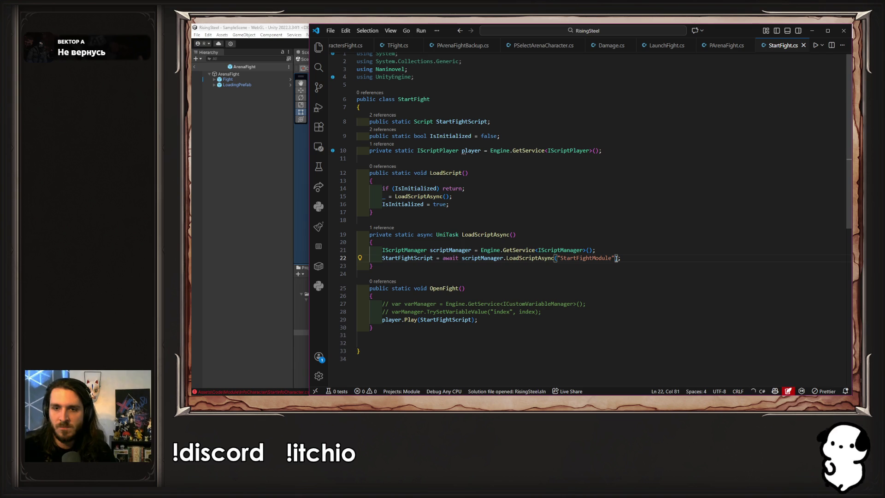
left_click(221, 227)
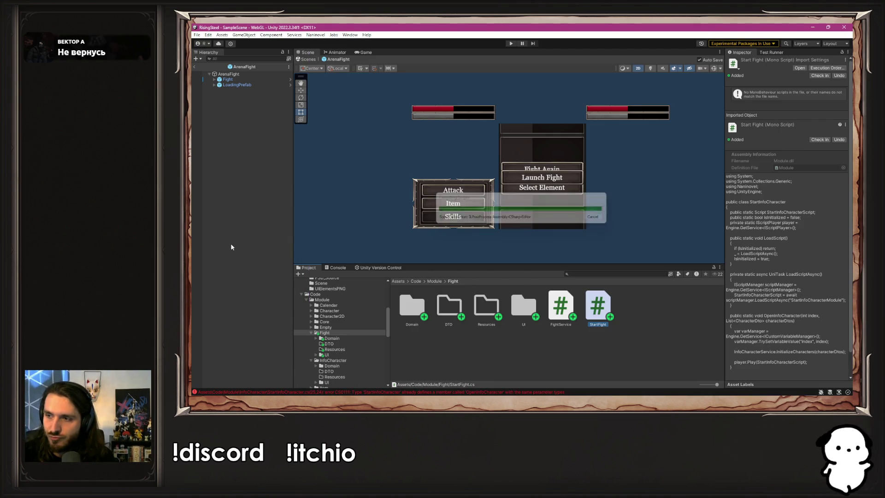
- Duplicate OpenShop in Naninovel/CustomCommand, rename the copy OpenFight, and open it in the code editor
scroll(361, 337, "down", 15)
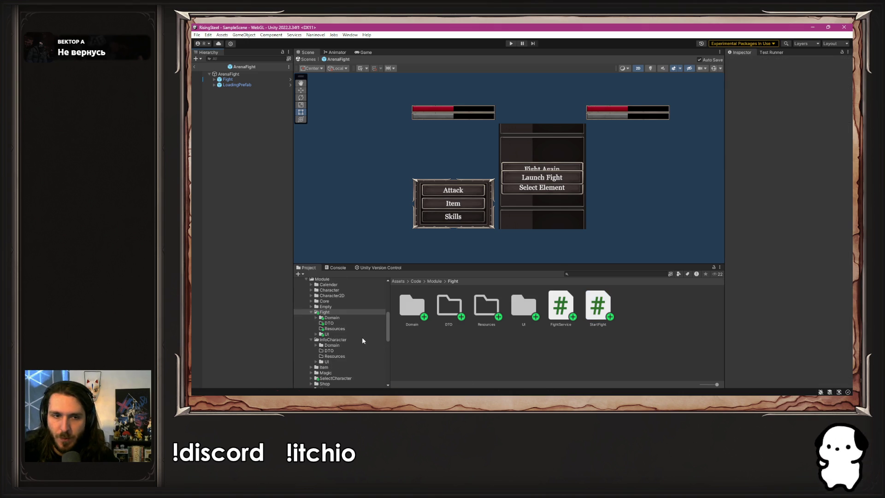
scroll(361, 340, "up", 10)
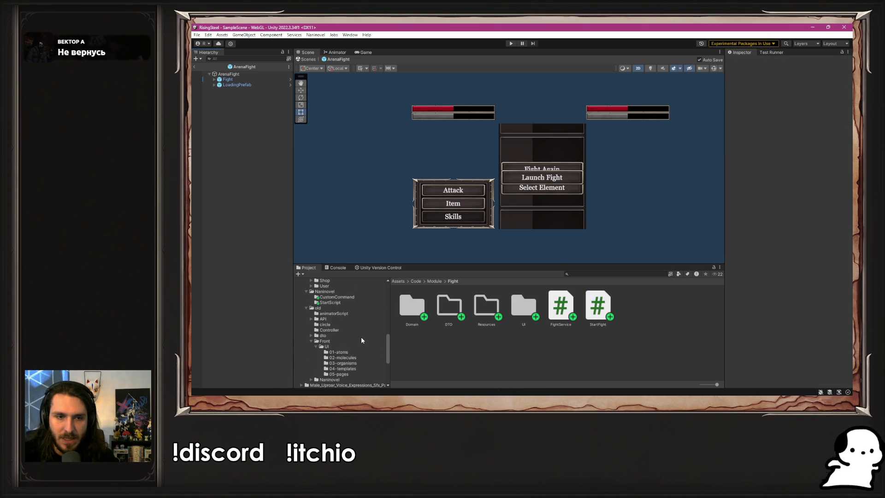
left_click(334, 339)
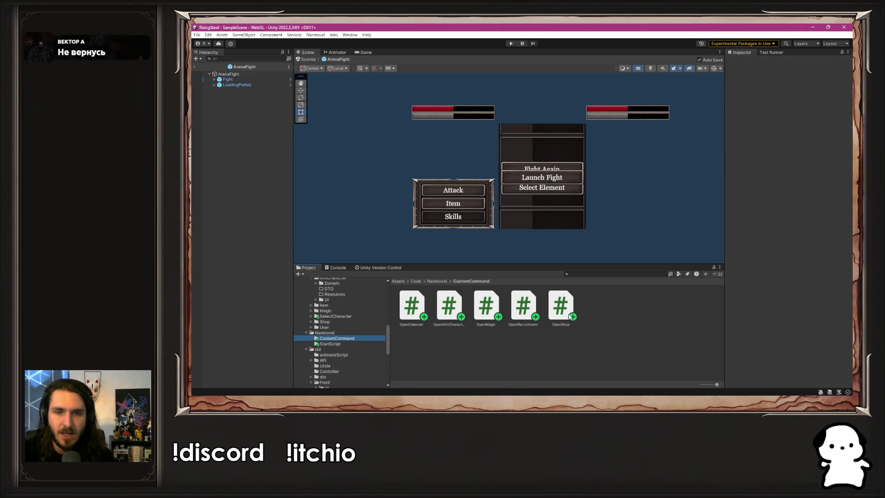
left_click(562, 307)
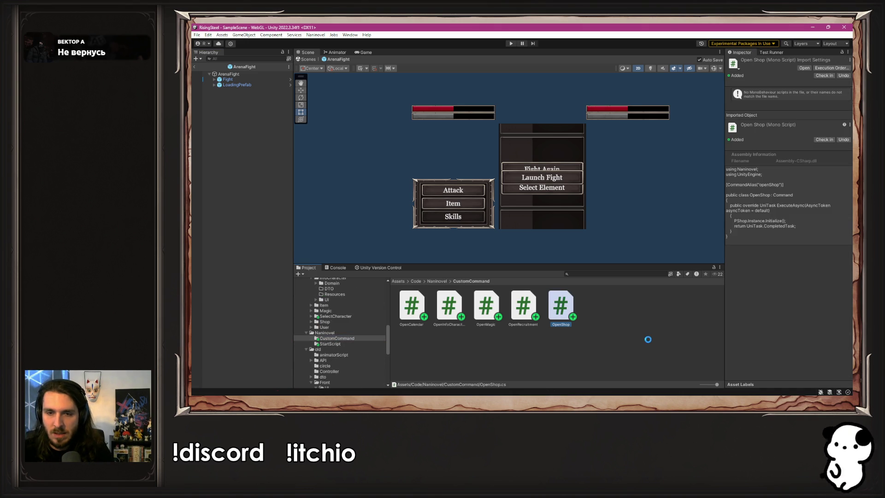
key("ctrl+d")
right_click(611, 302)
left_click(639, 132)
type("OpenSho")
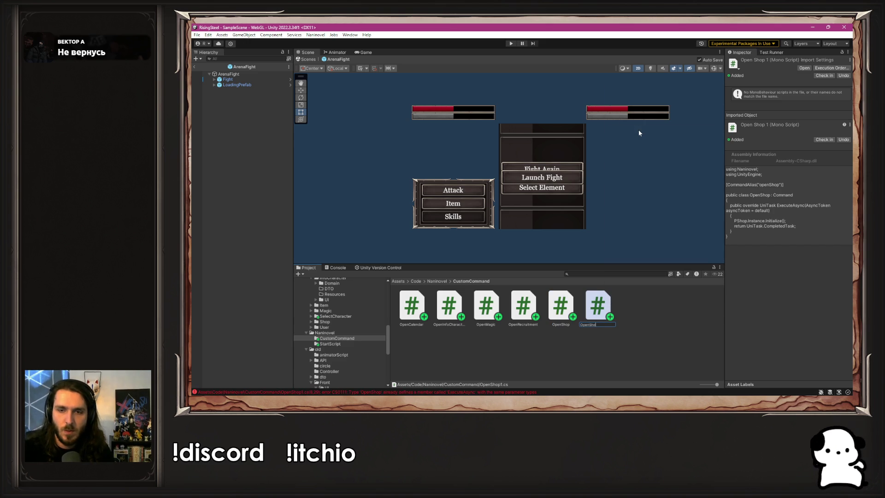
key("BackSpace")
key("BackSpace")
key("BackSpace")
type("Fight")
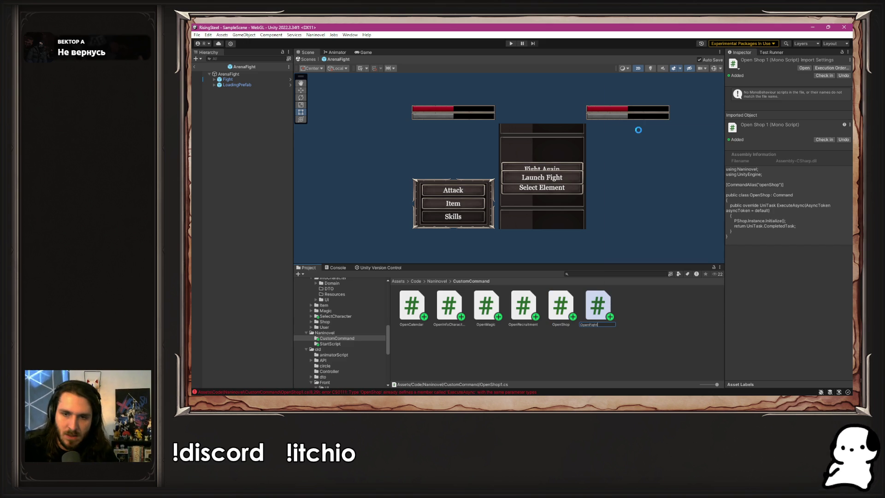
key("Return")
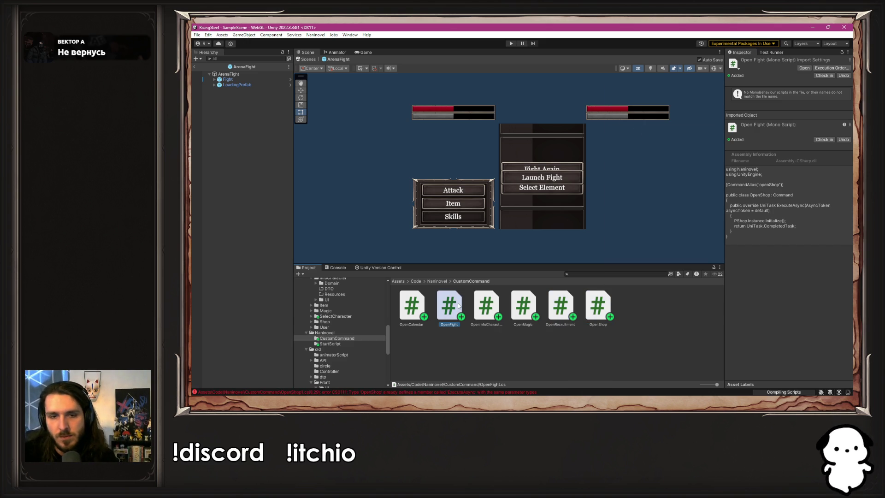
double_click(449, 305)
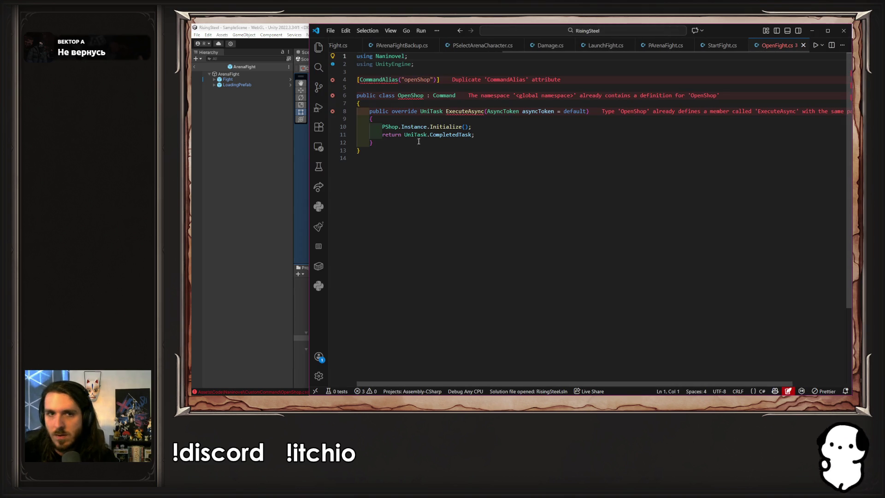
- Rename the command class to OpenFight and retarget it to PArenaFight
left_click(430, 96)
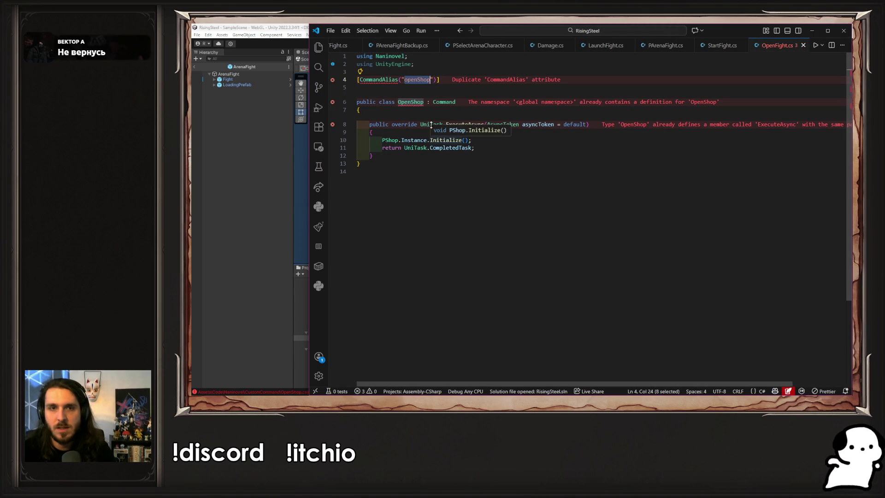
key("Left")
key("Left")
key("BackSpace")
key("BackSpace")
key("BackSpace")
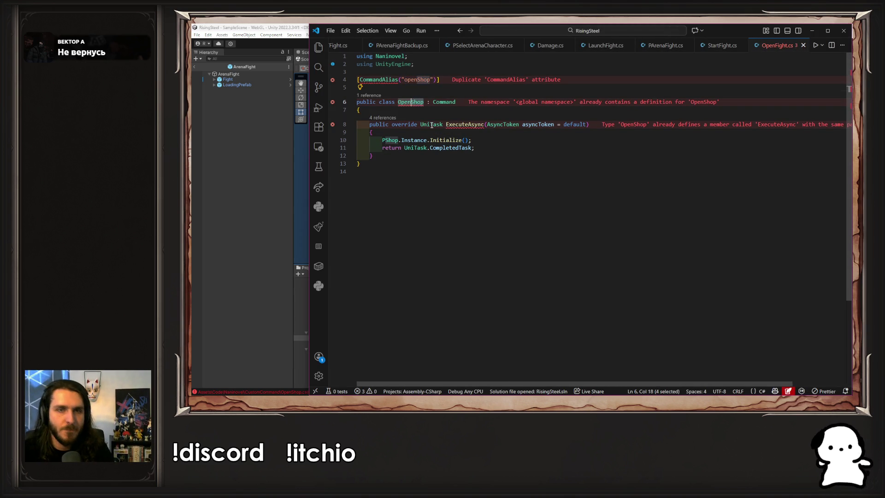
type("Fight")
key("ctrl+s")
key("Tab")
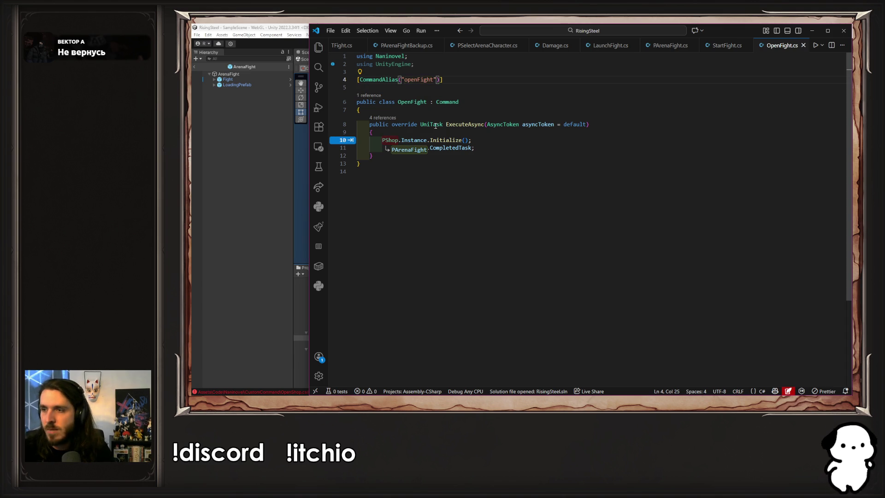
key("Tab")
- Remove the int index parameter from PArenaFight's Initialize method and return to OpenFight.cs
left_click(433, 140, "ctrl")
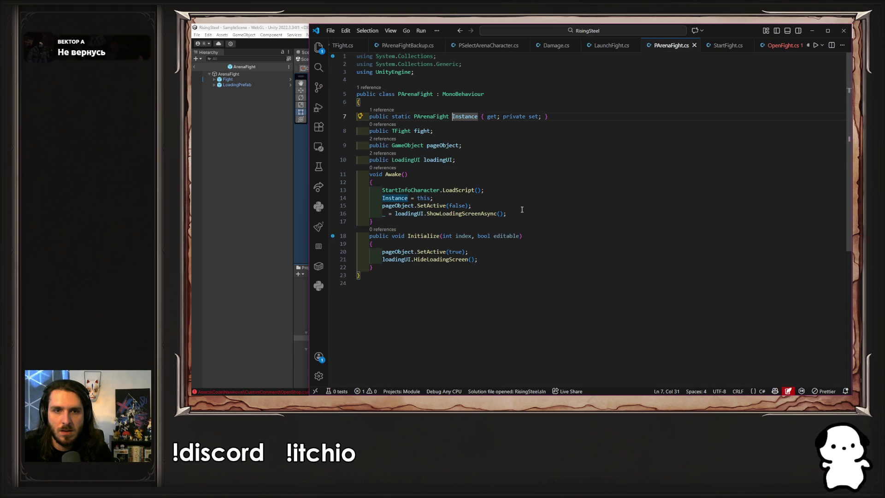
left_click(442, 235)
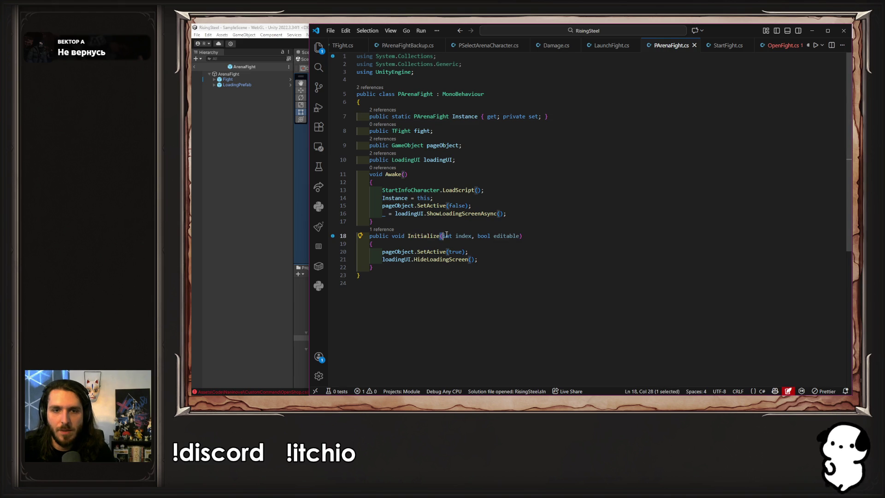
key("ctrl+shift+Right")
key("ctrl+shift+Right")
key("ctrl+shift+Right")
key("ctrl+shift+Right")
key("ctrl+shift+Right")
key("BackSpace")
left_click(784, 45)
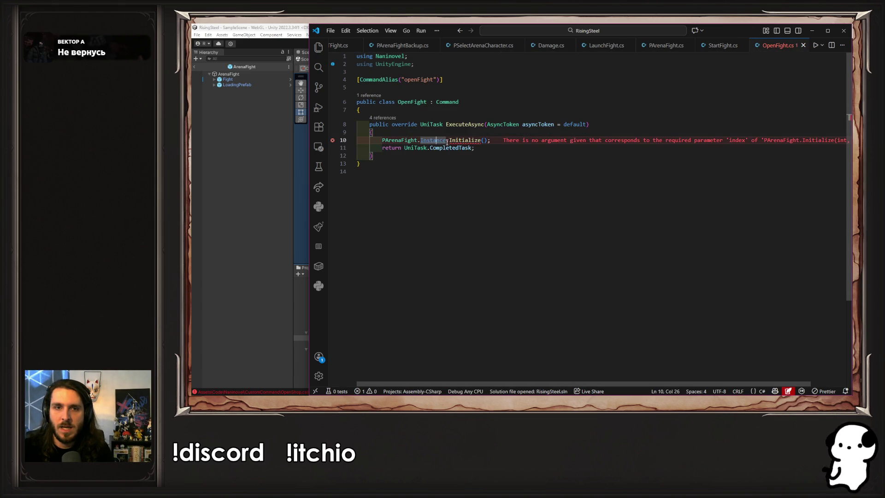
left_click(465, 140, "ctrl")
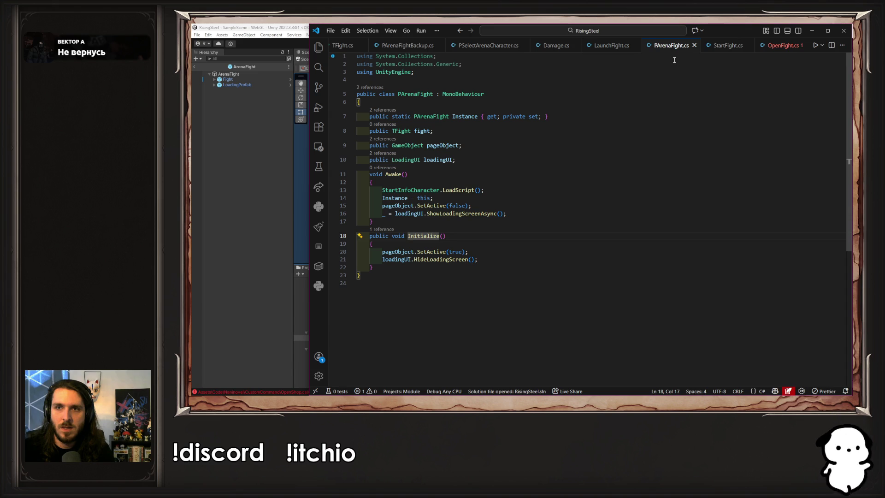
left_click(782, 45)
left_click_drag(576, 156, 542, 149)
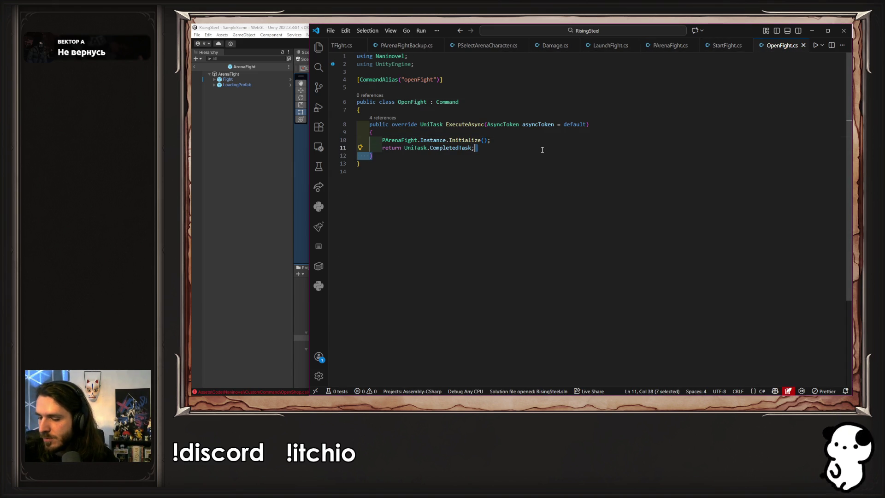
left_click(542, 150)
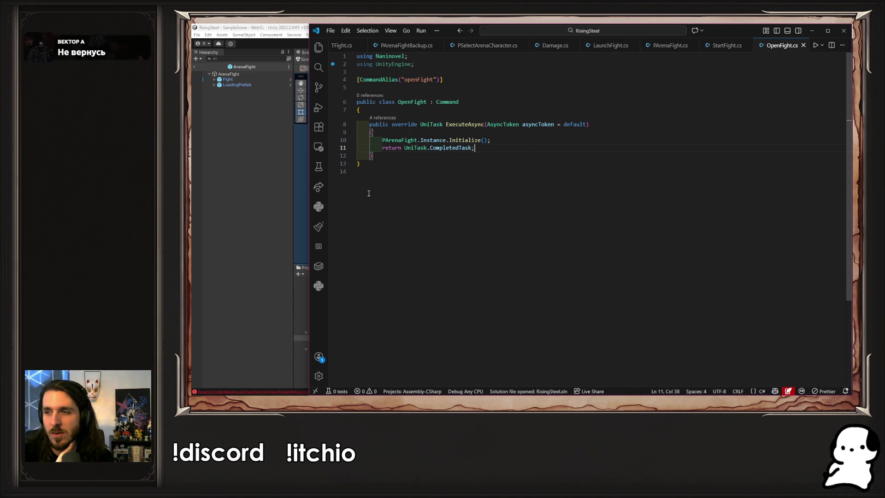
- Switch to the Unity editor and let the edited scripts compile
left_click(208, 198)
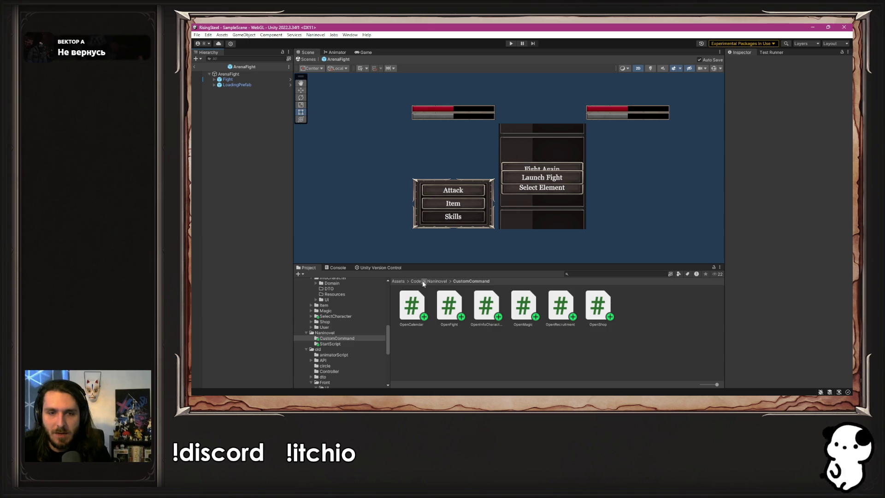
- Duplicate StartShopModule in Naninovel/StartScript and rename the copy
left_click(443, 281)
double_click(450, 305)
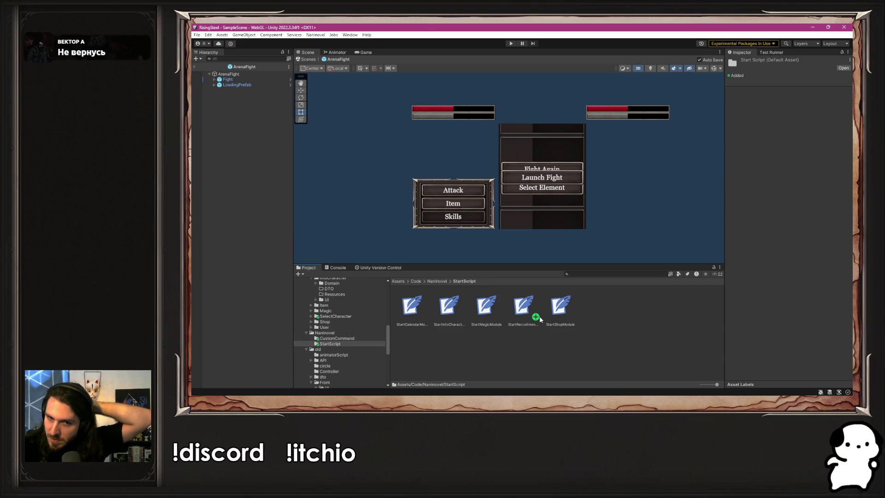
left_click(575, 310)
key("ctrl+d")
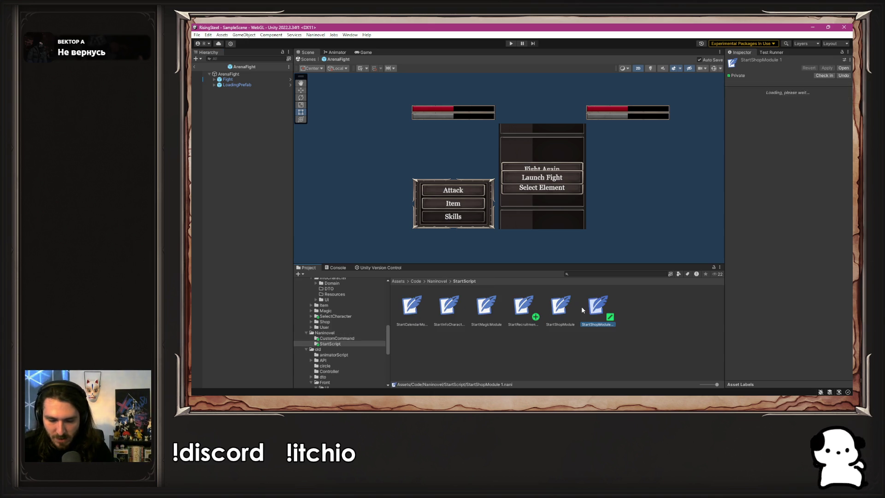
right_click(601, 313)
left_click(646, 142)
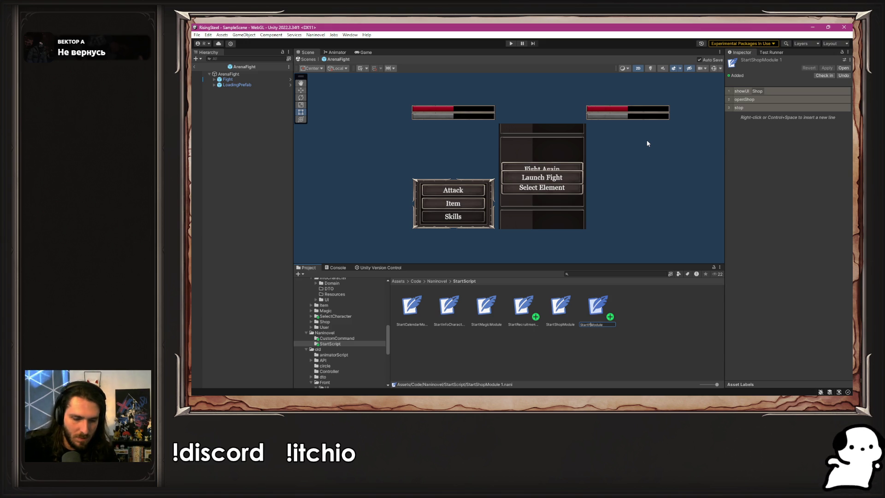
type("tFigh")
type("u")
key("Return")
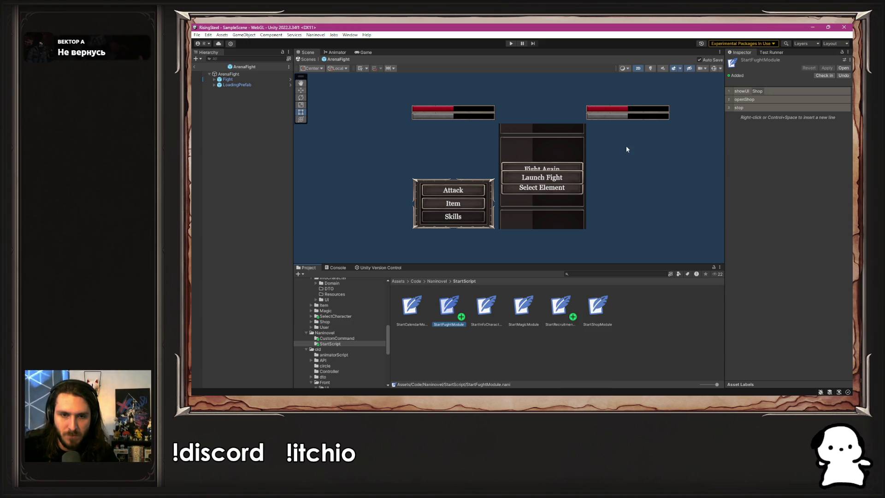
- Fix the copy's misspelled name to StartFightModule
right_click(430, 309)
right_click(445, 314)
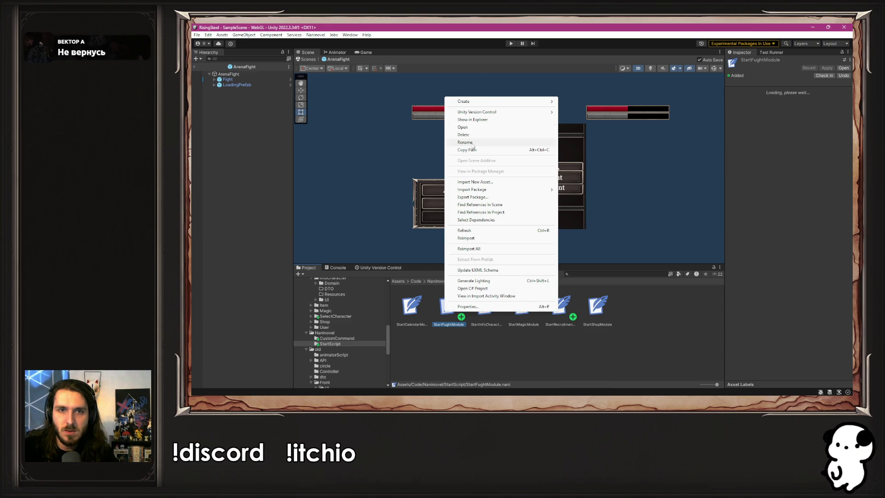
left_click(466, 142)
key("Left")
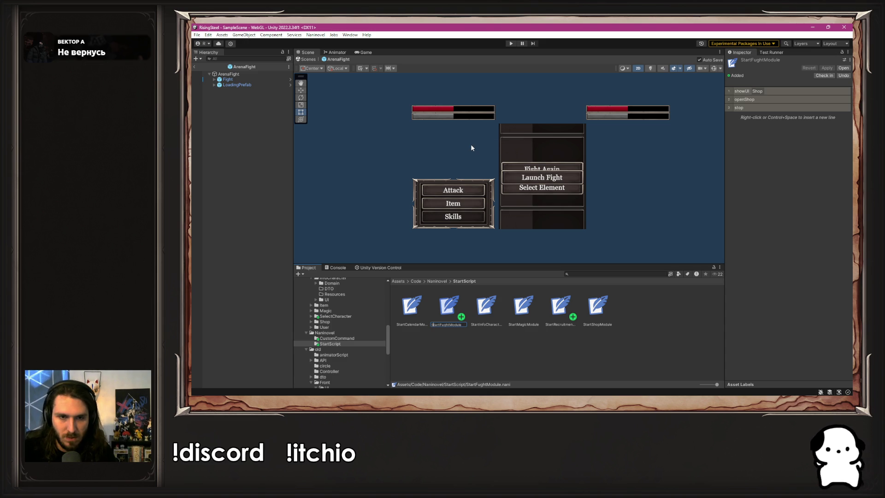
key("Delete")
type("i")
key("Return")
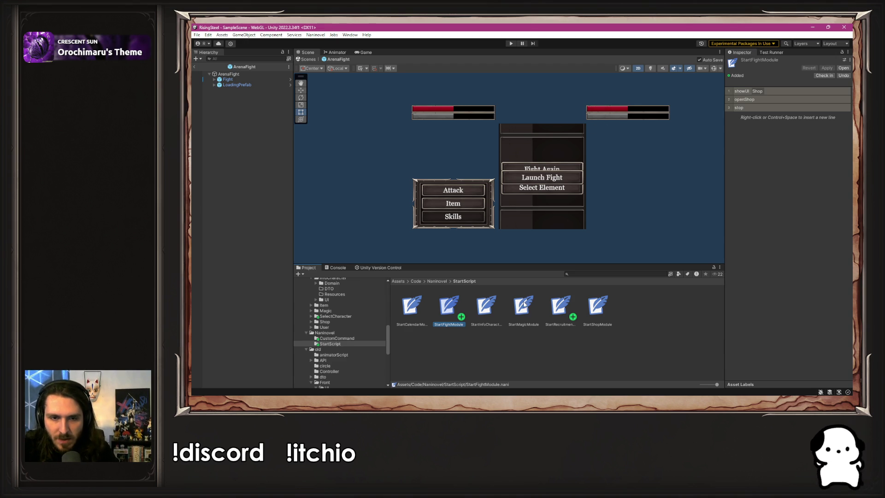
- Open StartFightModule in Visual Studio Code and select the Shop UI name
double_click(446, 305)
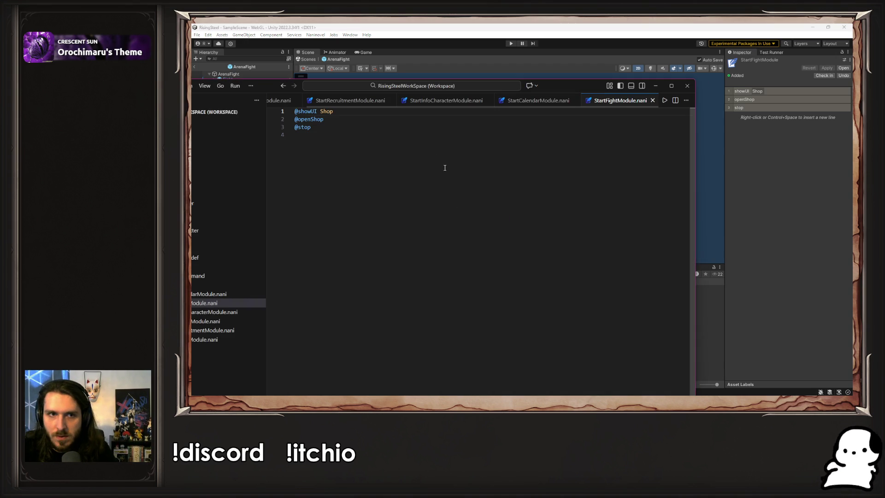
double_click(362, 119)
left_click(355, 111)
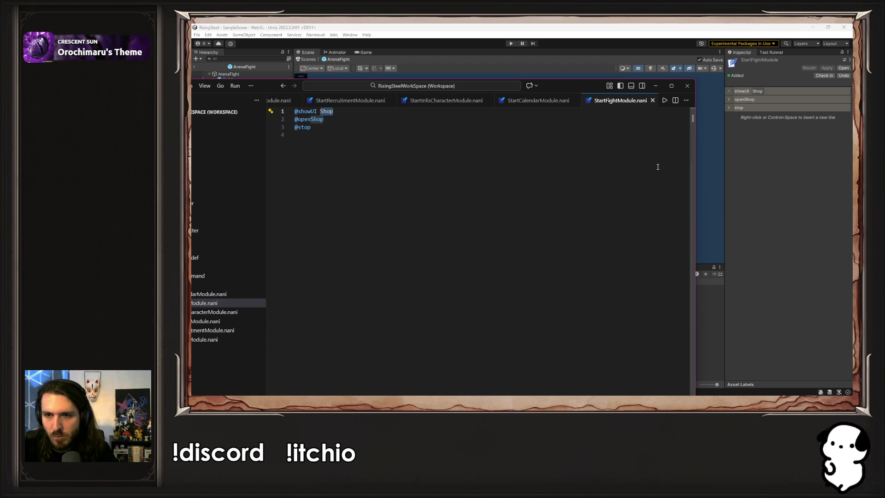
left_click(656, 85)
- Look up the ArenaFight UI entry in Naninovel's UI resources settings
left_click(315, 34)
mouse_move(363, 78)
left_click(405, 136)
scroll(645, 193, "down", 5)
left_click_drag(646, 224, 627, 352)
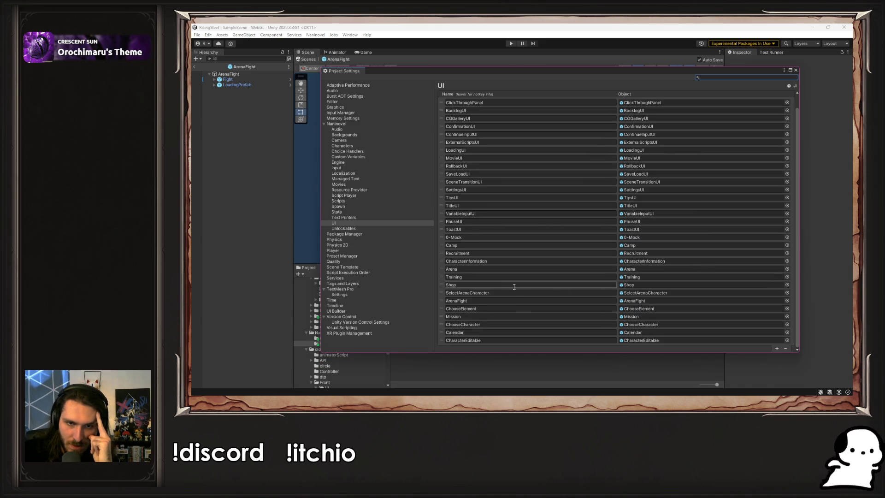
left_click(647, 299)
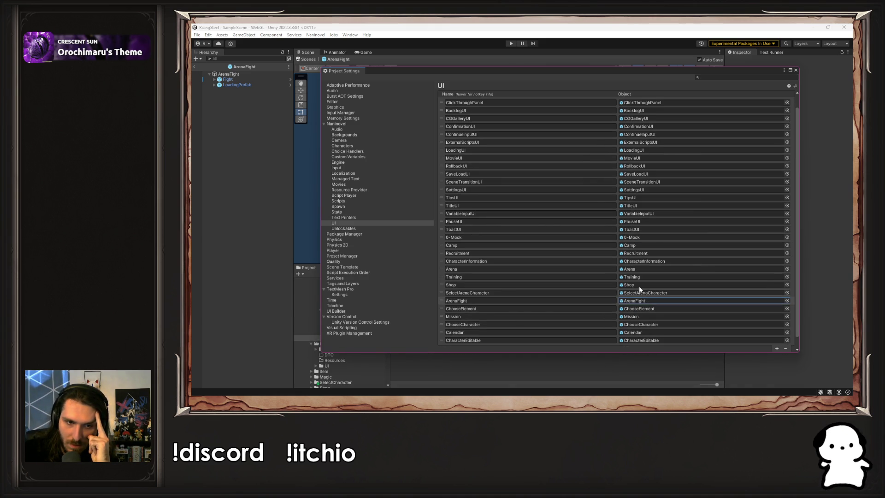
mouse_move(556, 76)
left_mouse_down()
mouse_move(691, 95)
mouse_move(782, 137)
mouse_move(638, 63)
mouse_move(616, 60)
left_mouse_up()
left_click(549, 285)
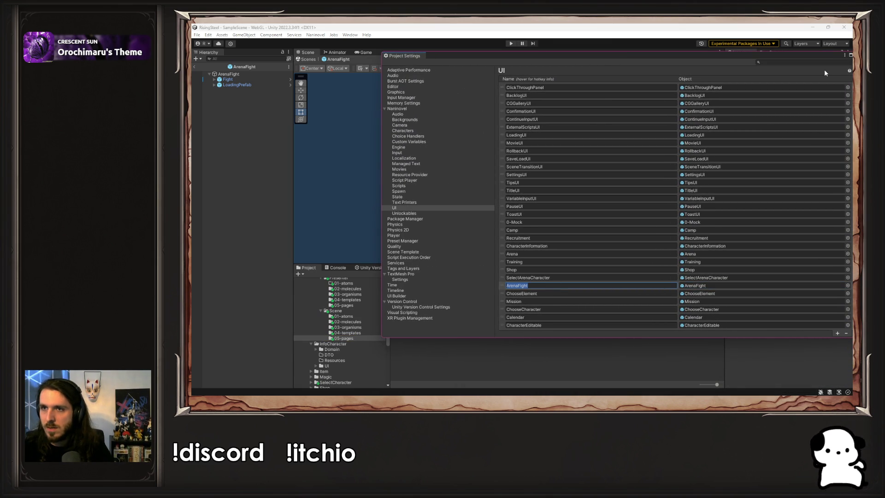
left_click_drag(825, 54, 772, 65)
left_click(759, 60)
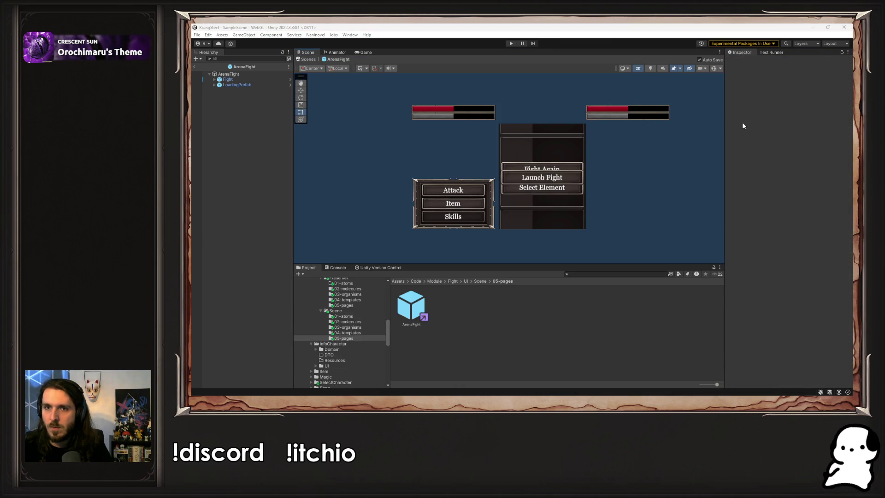
- Replace Shop with ArenaFight and openShop with openFight in the script
key("alt+Tab")
type("ArenaFight")
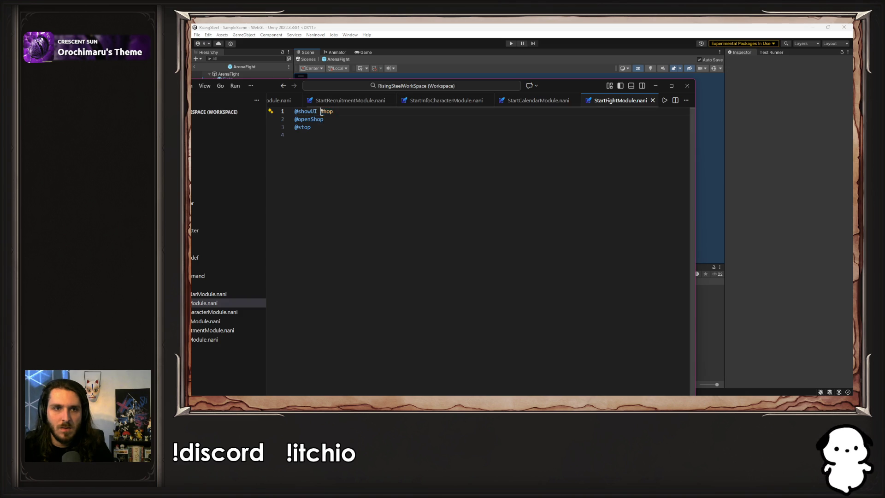
mouse_move(324, 120)
left_mouse_down()
mouse_move(298, 120)
mouse_move(310, 120)
left_mouse_up()
type("Fight")
key("Escape")
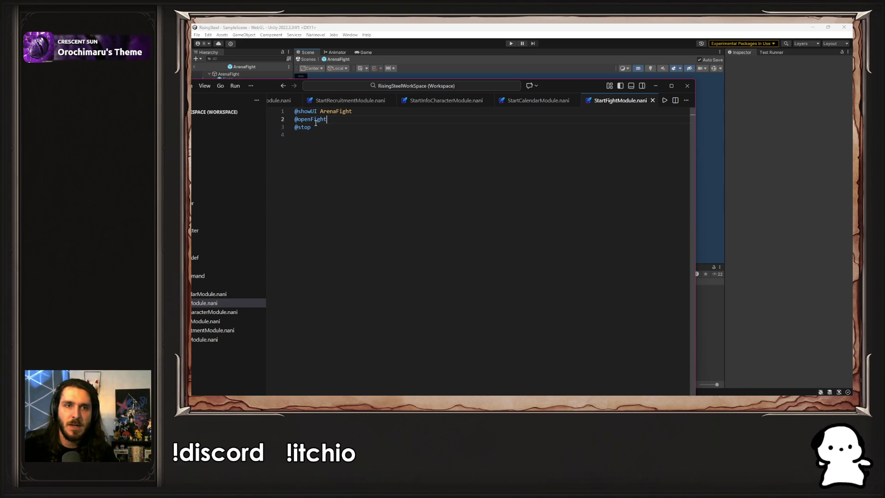
left_click(710, 164)
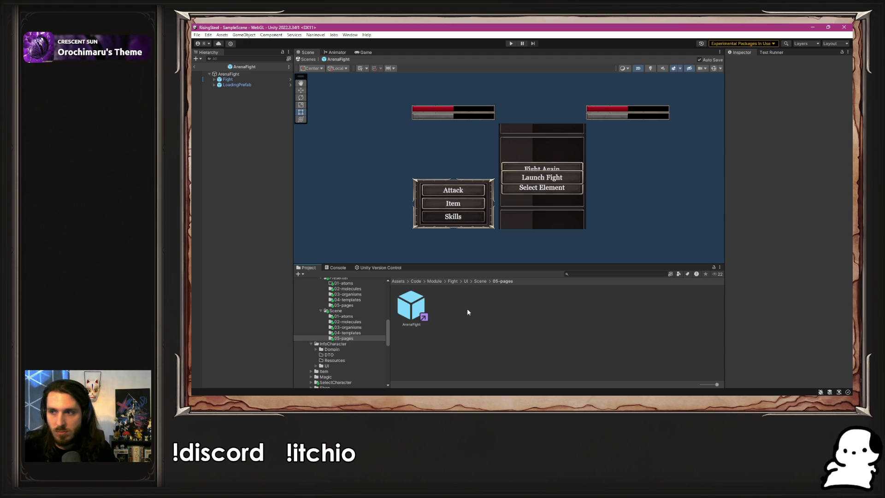
- Select the StartFightModule script in the StartScript folder and review the Naninovel start-script options
scroll(356, 353, "down", 5)
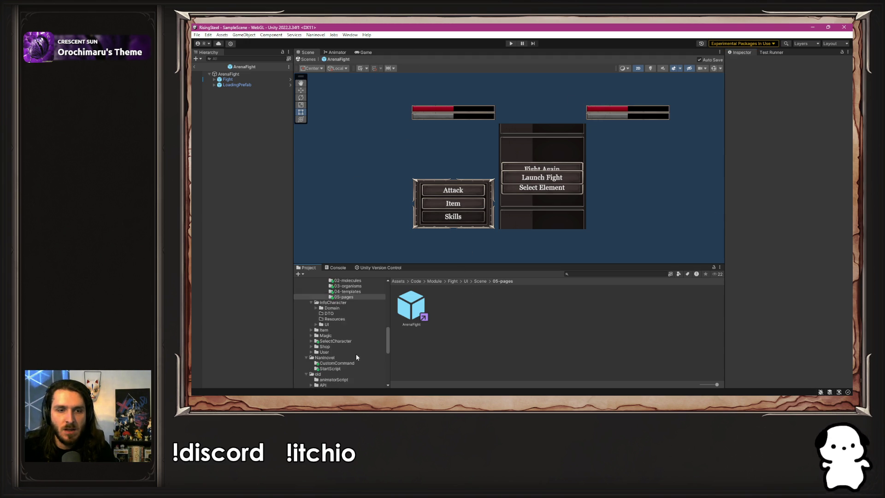
left_click(342, 369)
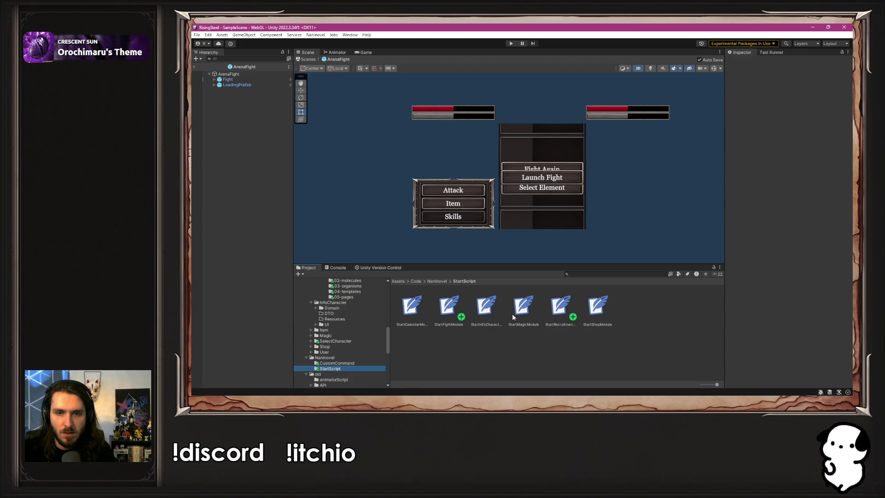
left_click(443, 313)
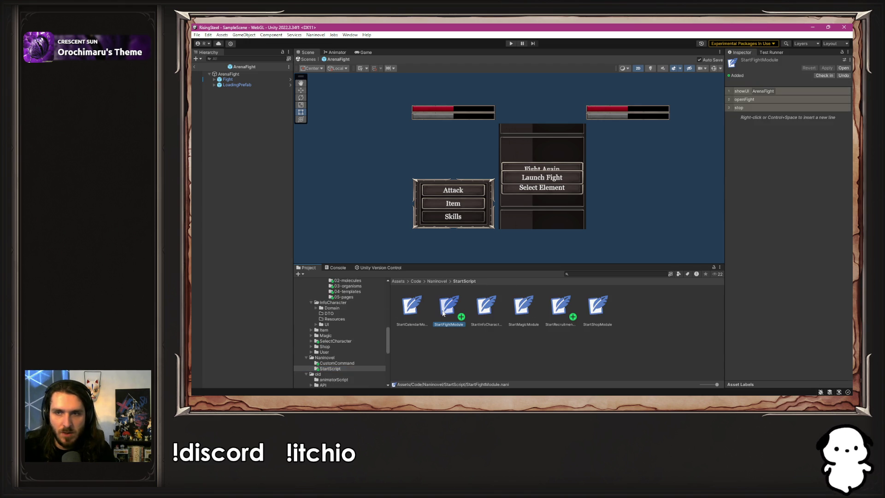
left_click(315, 34)
mouse_move(341, 76)
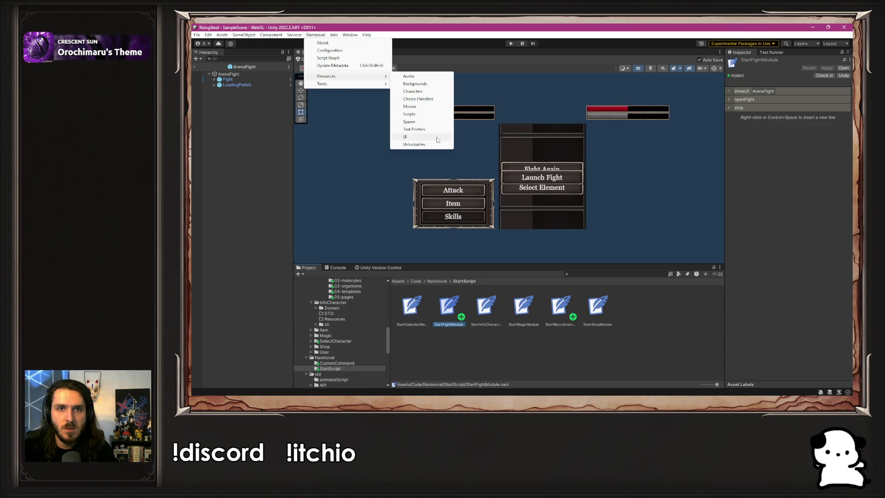
left_click(429, 114)
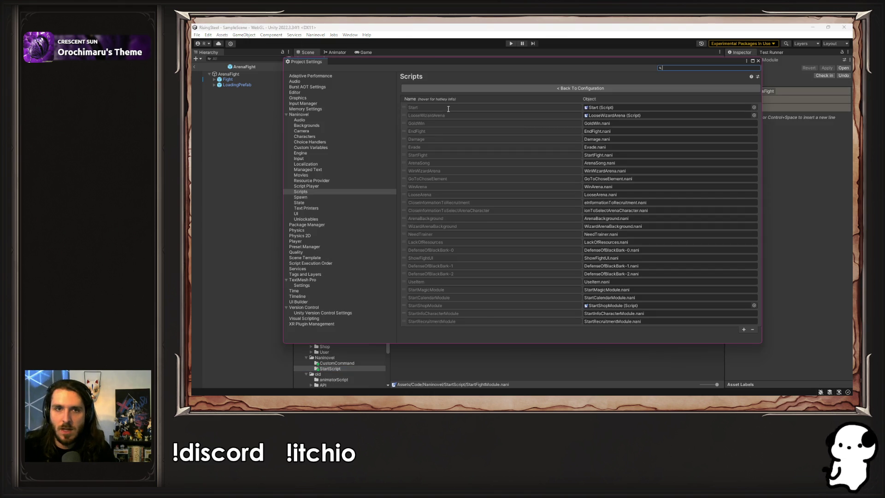
left_click(521, 115)
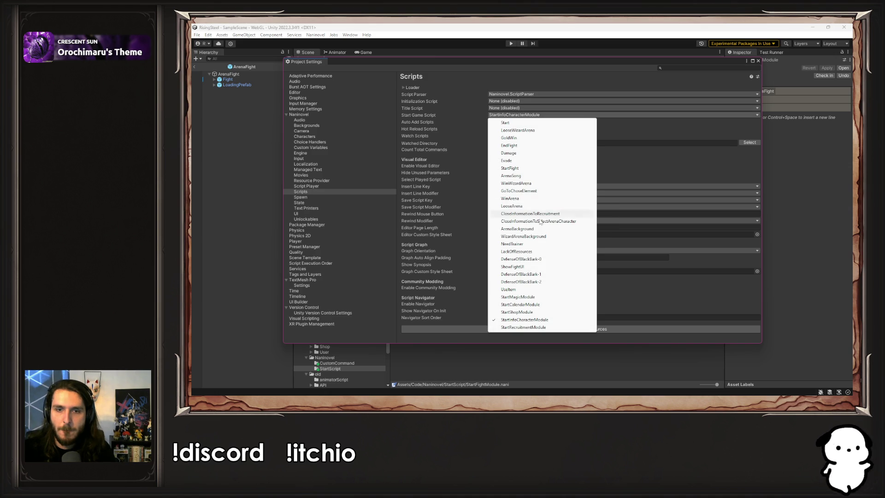
left_click(658, 319)
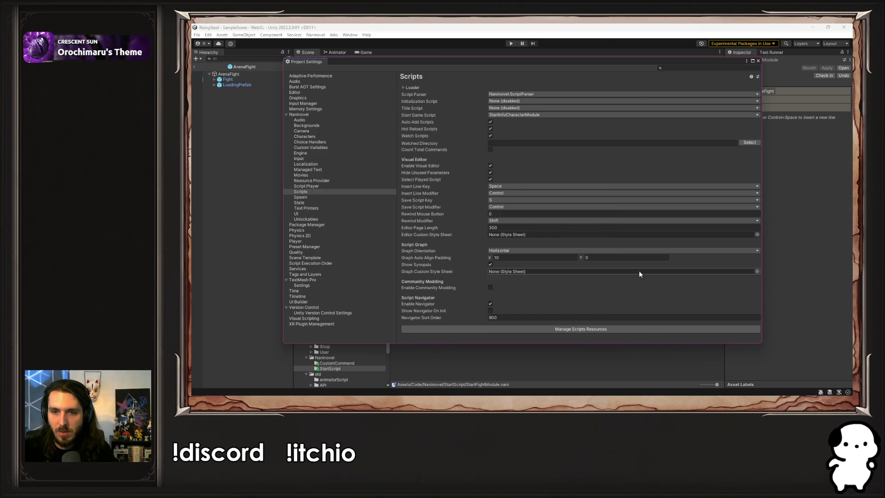
- Add StartFightModule as a new entry in the Naninovel script resources list
left_click(758, 61)
left_click(315, 35)
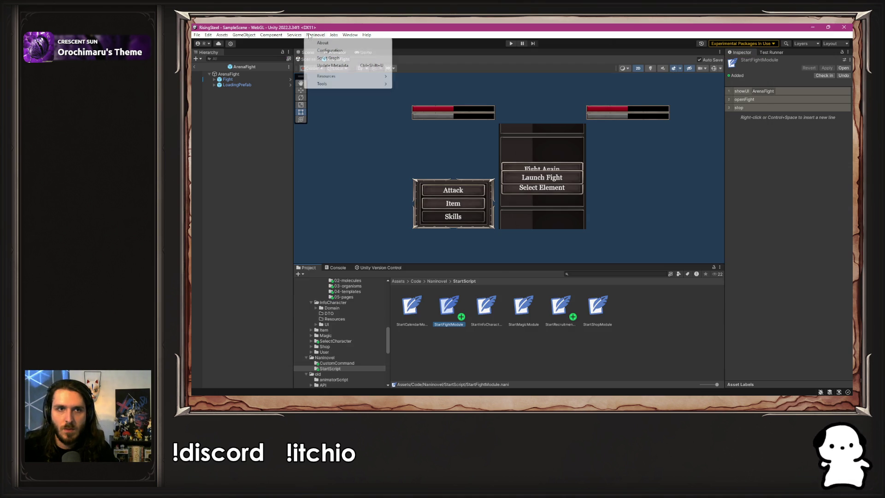
mouse_move(350, 76)
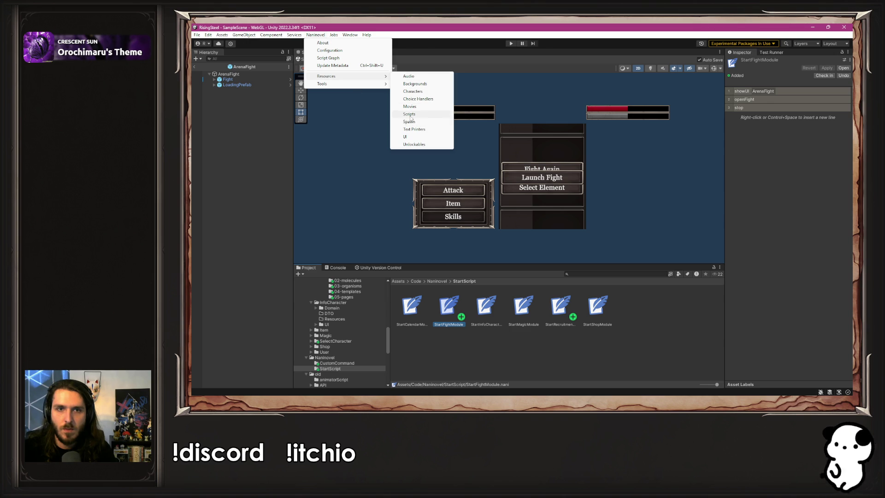
left_click(409, 113)
left_click(744, 329)
left_click_drag(605, 66, 760, 33)
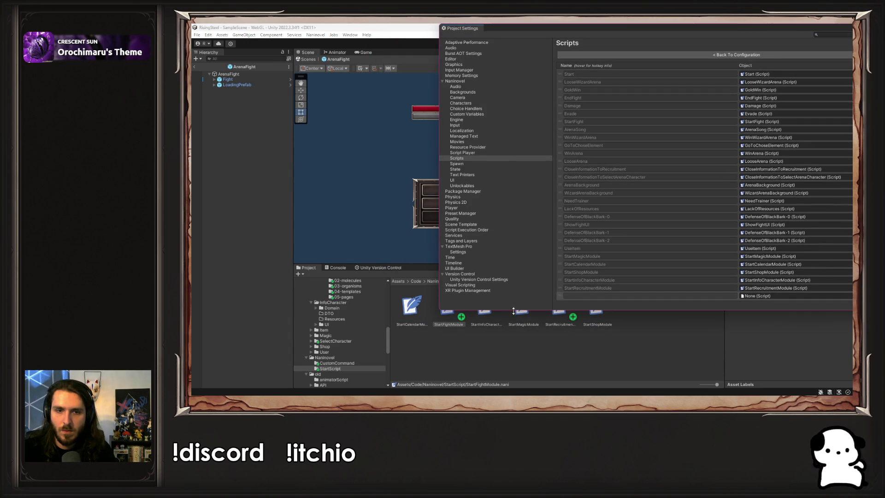
left_click_drag(456, 317, 756, 296)
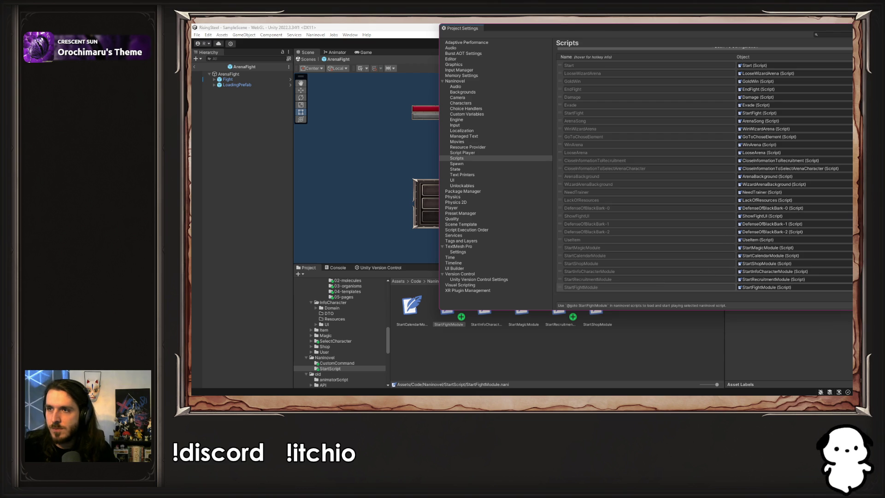
left_click(449, 323)
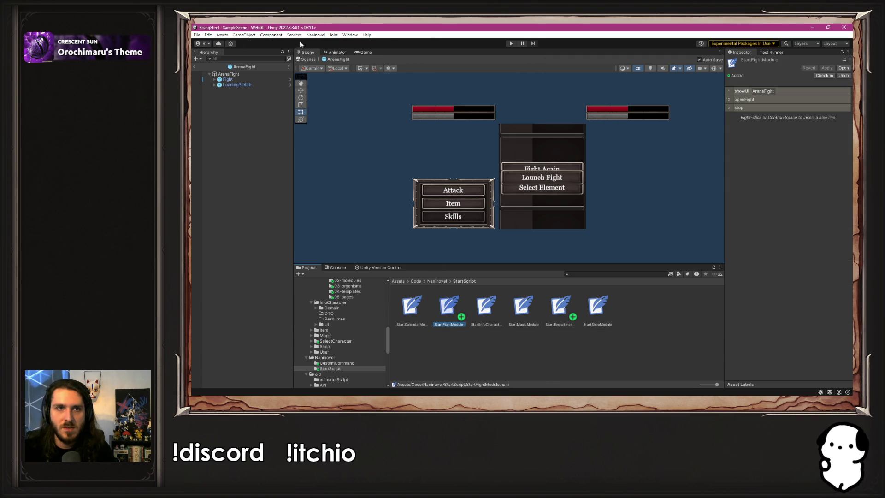
- Set Start Game Script to StartFightModule, close Project Settings and enter play mode
left_click(315, 35)
mouse_move(332, 77)
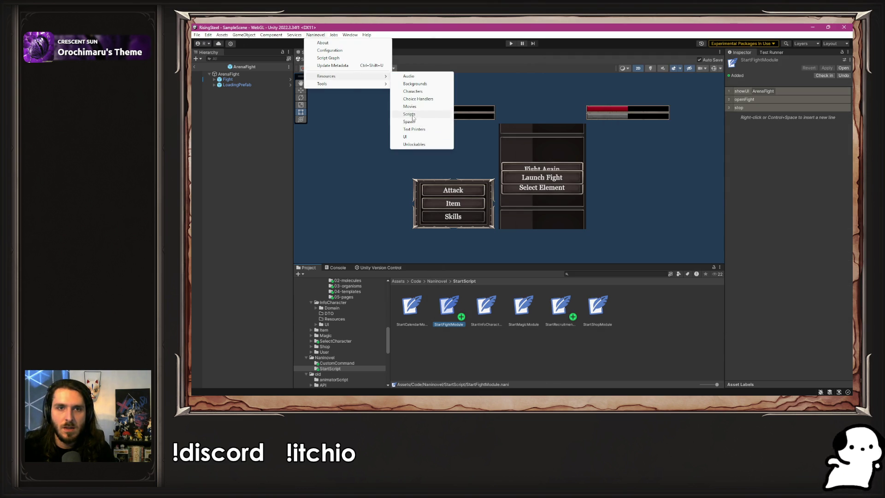
left_click(420, 114)
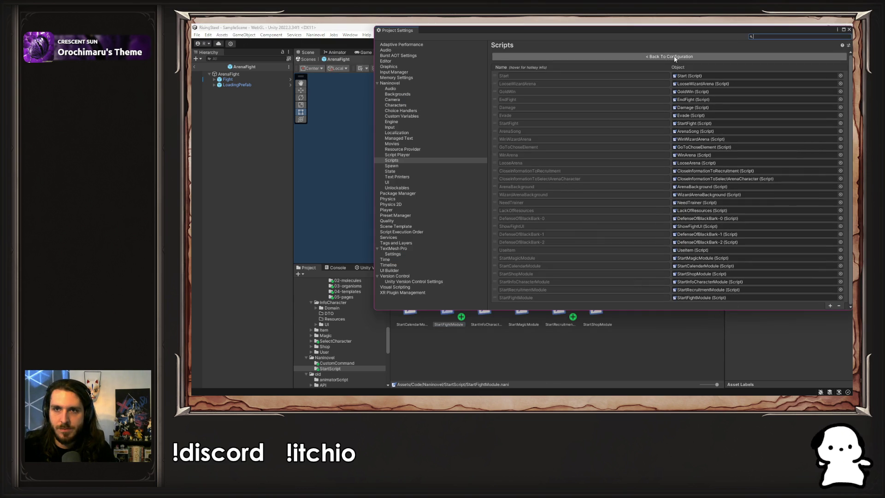
left_click(670, 57)
left_click(652, 83)
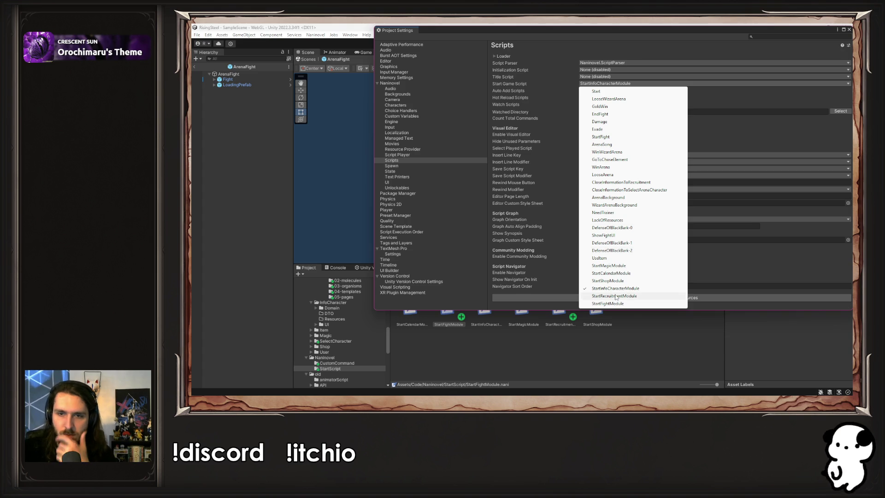
left_click(636, 304)
left_click_drag(670, 36, 550, 80)
left_click(729, 74)
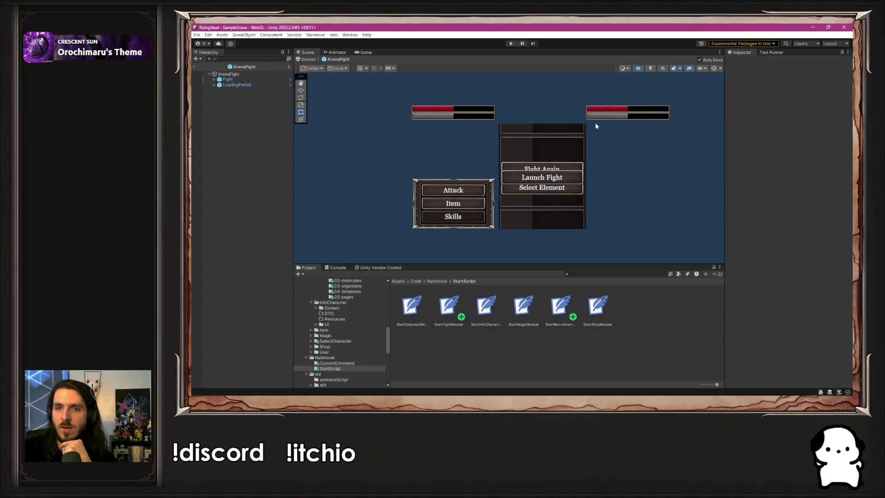
left_click(510, 42)
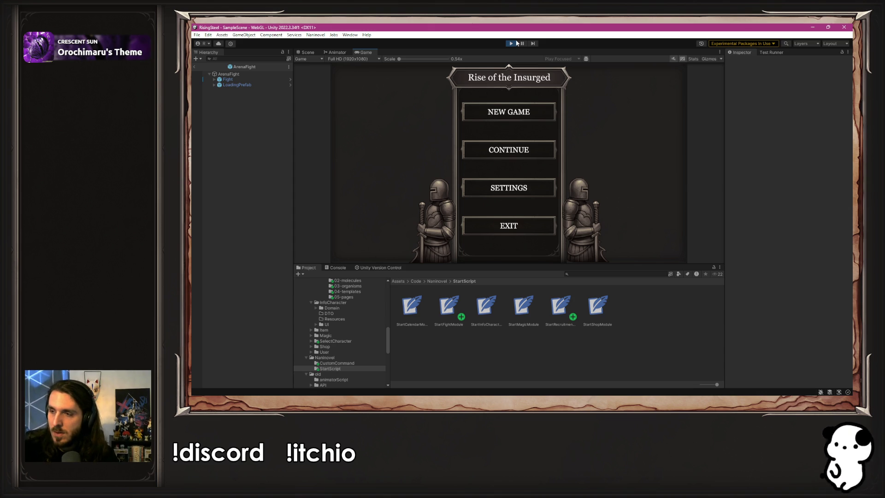
- Start a NEW GAME and wait for the ArenaFight battle screen to load
left_click(543, 107)
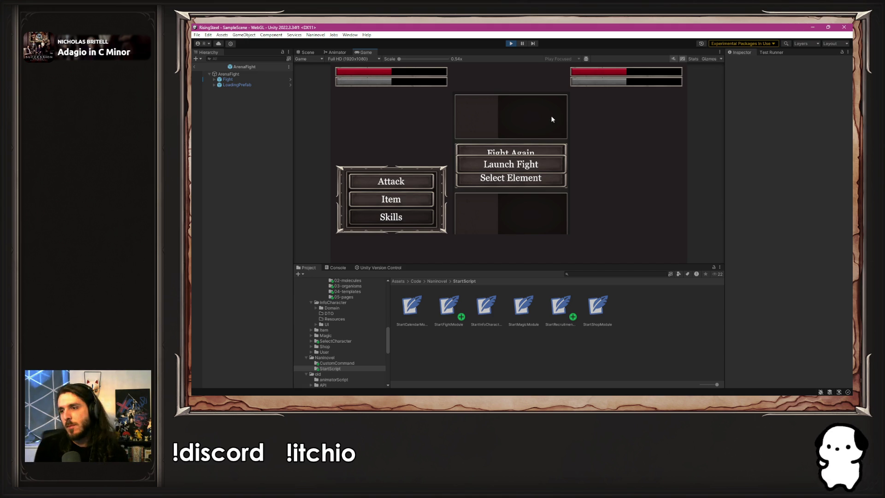
key("alt+Tab")
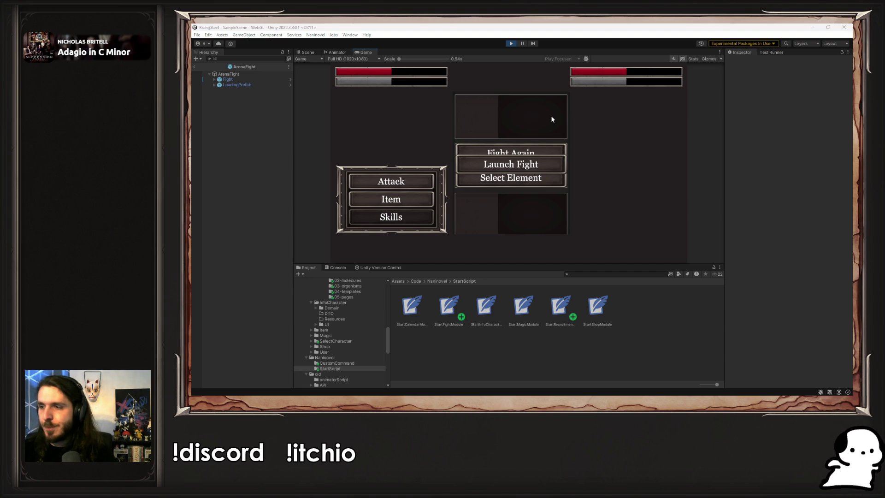
left_click(367, 112)
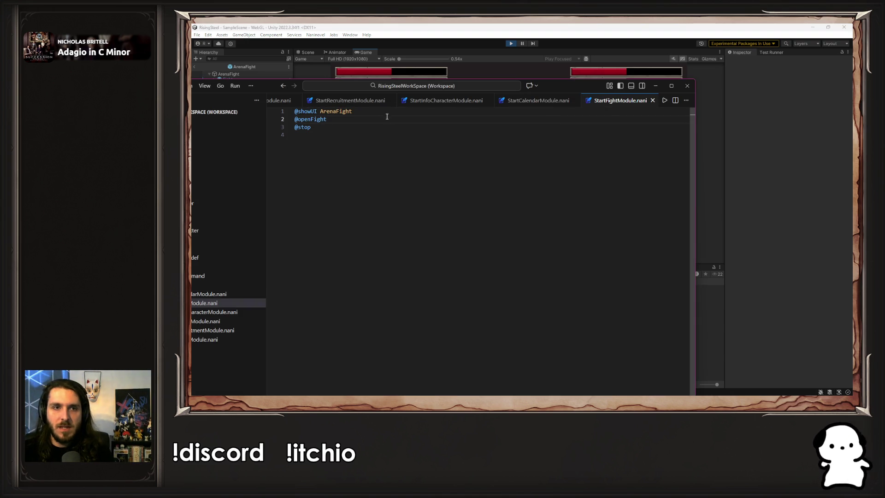
key("ctrl+shift+Return")
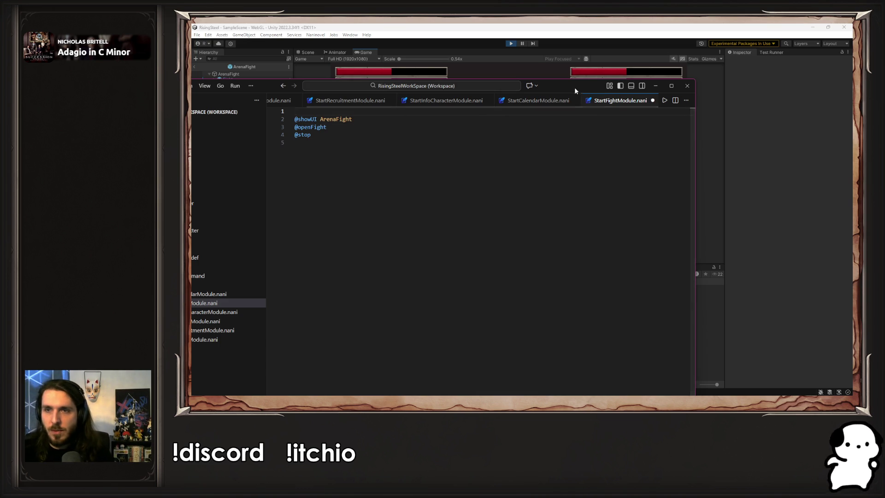
left_click(656, 86)
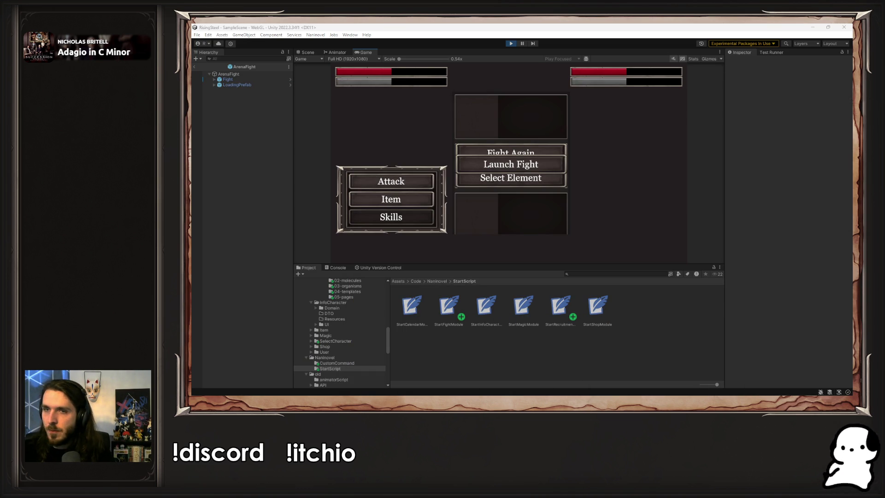
left_click(511, 43)
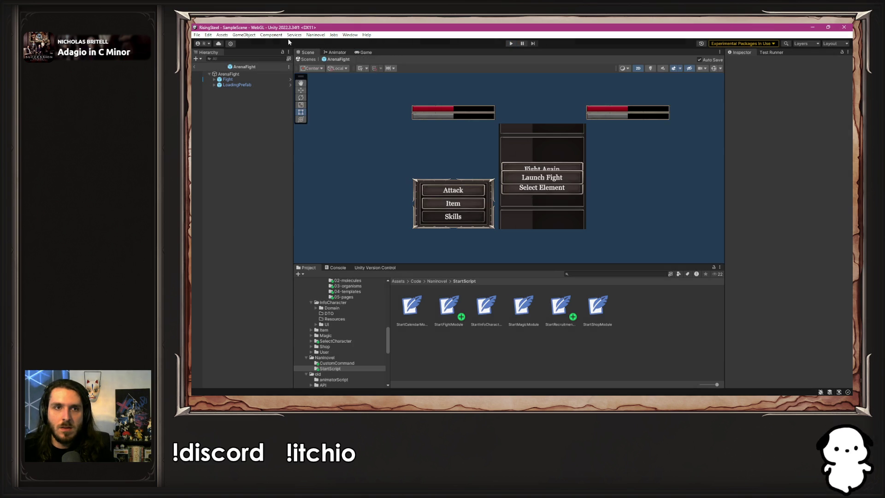
left_click(316, 34)
mouse_move(337, 76)
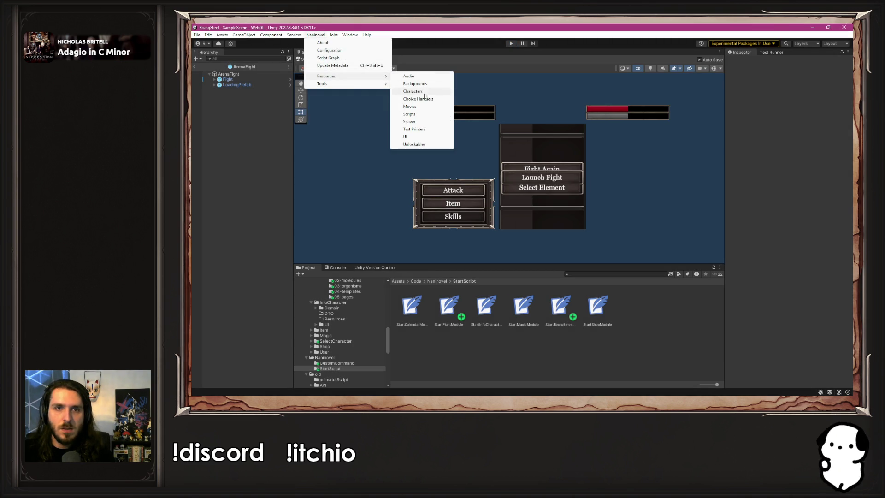
left_click(429, 84)
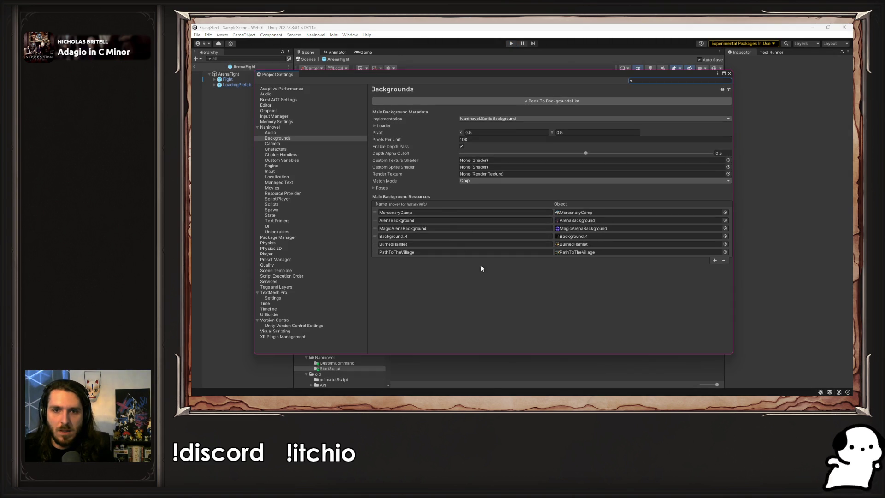
left_click(511, 220)
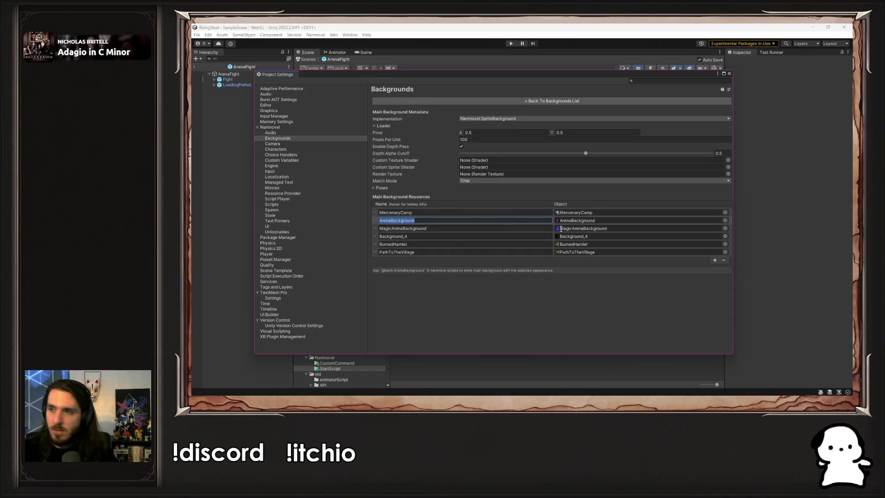
left_click(511, 220)
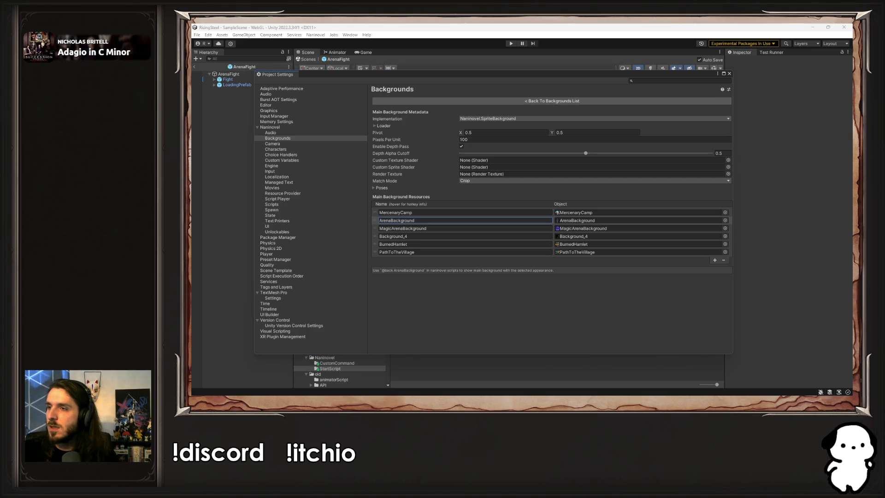
key("alt+Tab")
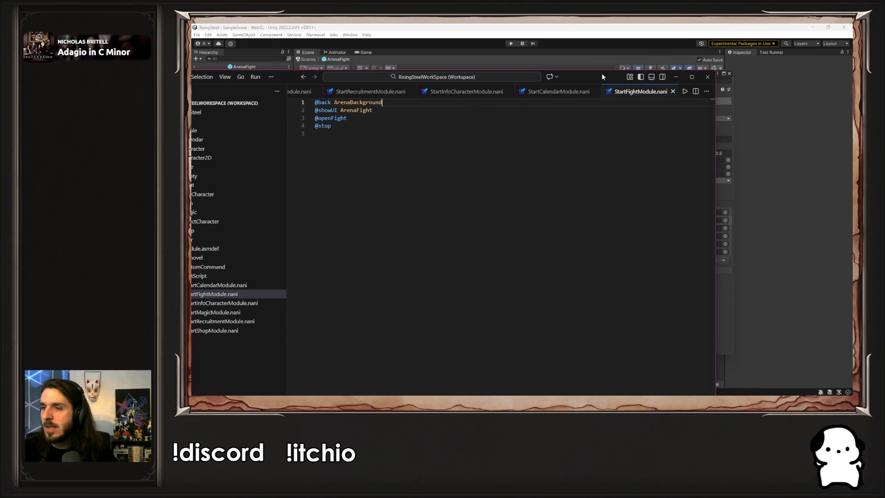
left_click_drag(615, 76, 624, 81)
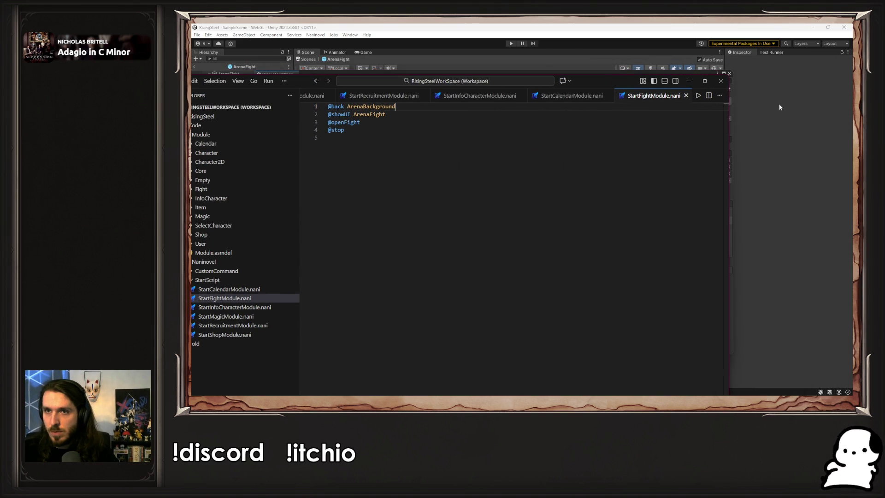
left_click(730, 77)
- Play a NEW GAME to check the fight screen over the arena background, then stop
left_click(511, 44)
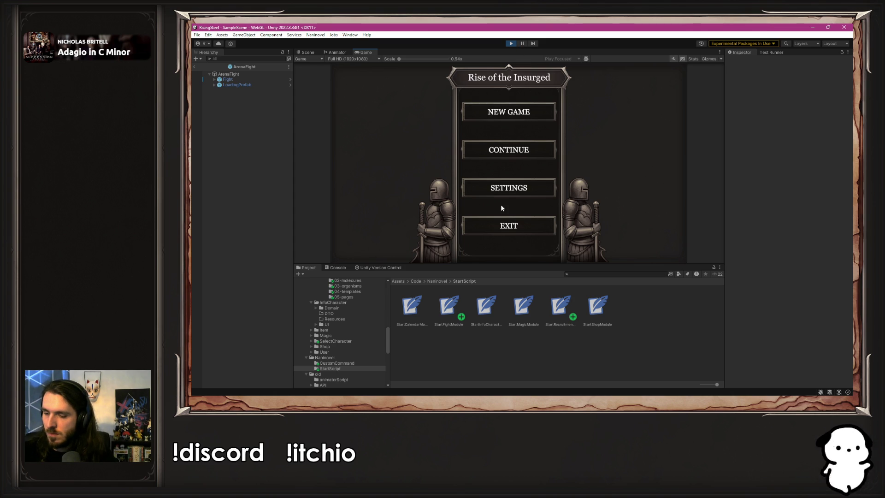
left_click(494, 113)
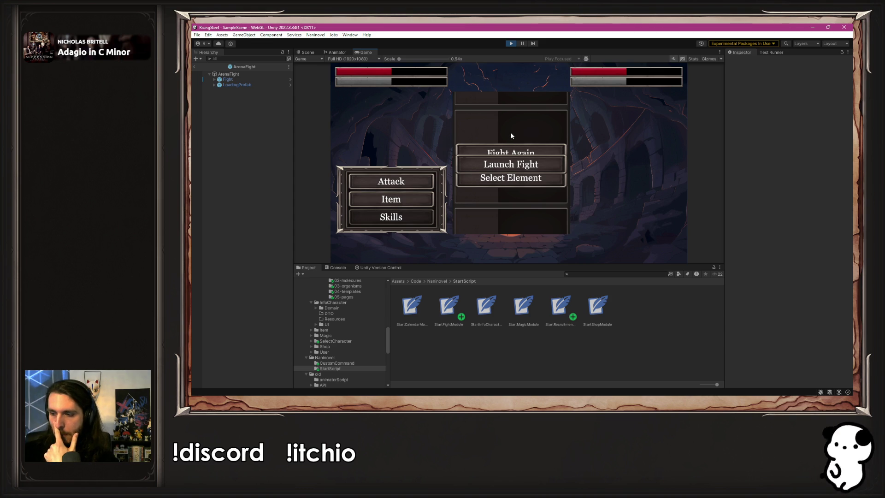
left_click(511, 43)
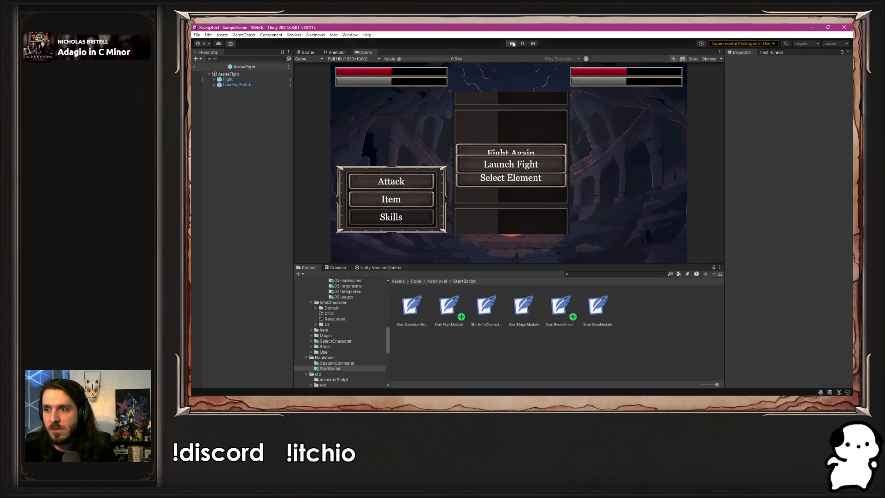
key("alt+Tab")
left_click_drag(412, 110, 332, 110)
key("BackSpace")
left_click(501, 57)
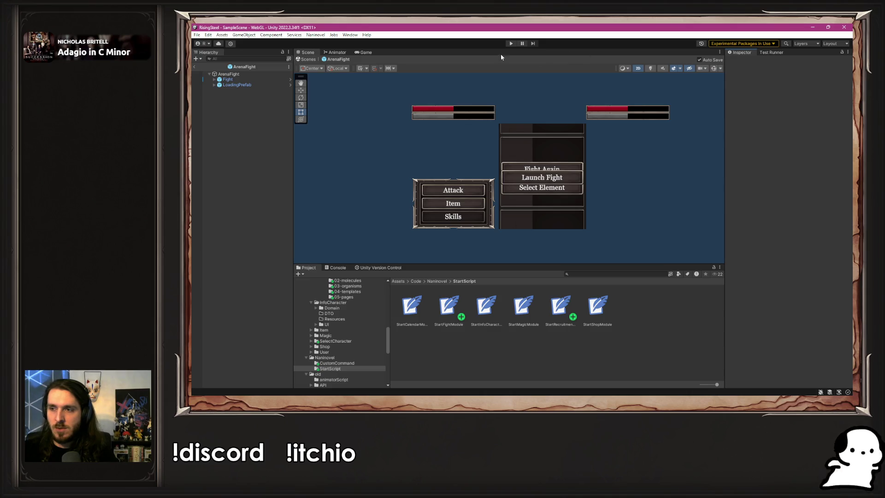
left_click(511, 44)
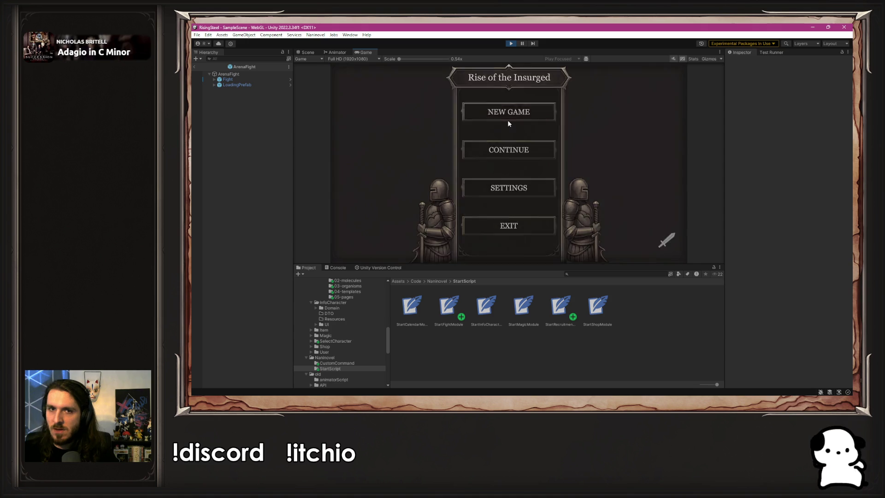
left_click(508, 120)
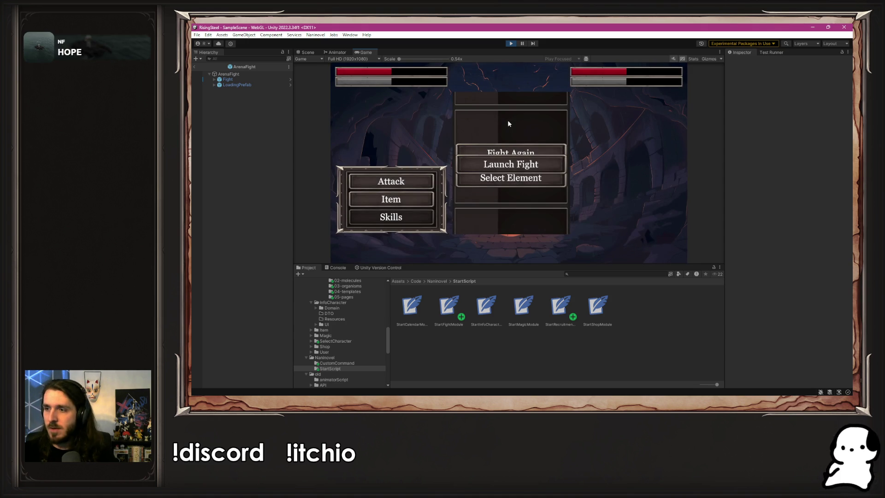
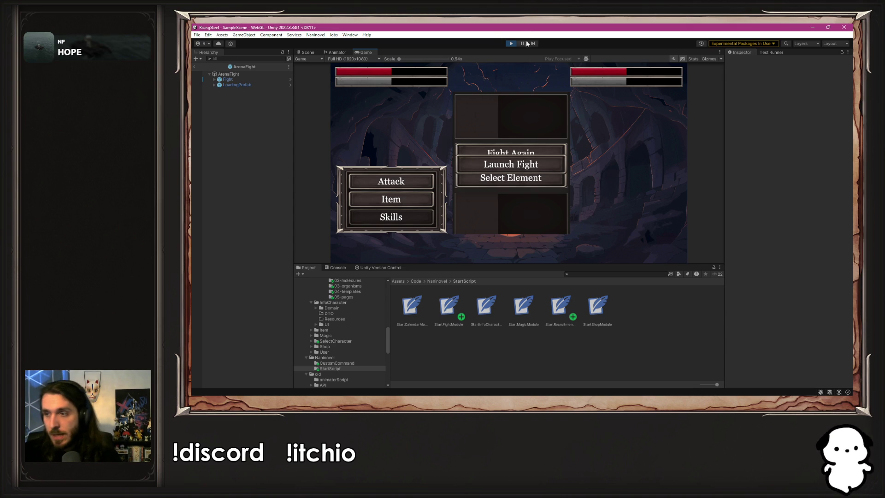
- Stop the play test and change line 3's ArenaBackground argument to {background}, then save
left_click(512, 43)
key("alt+Tab")
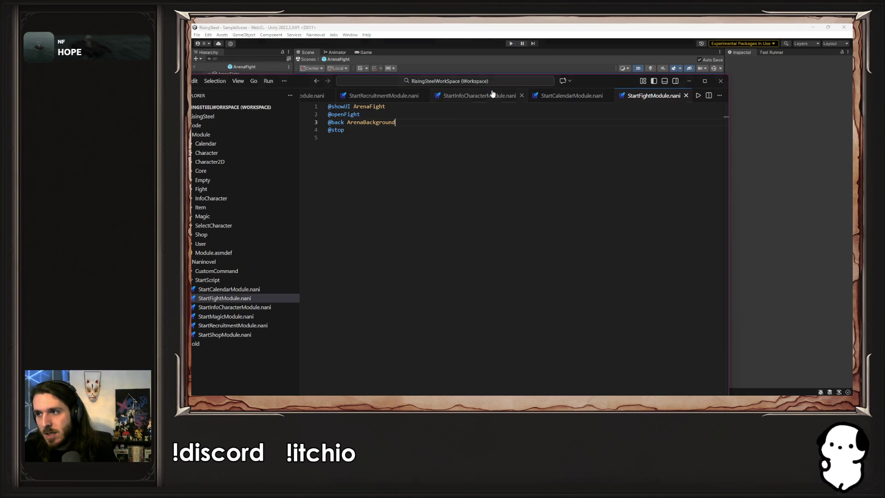
key("ctrl+shift+Left")
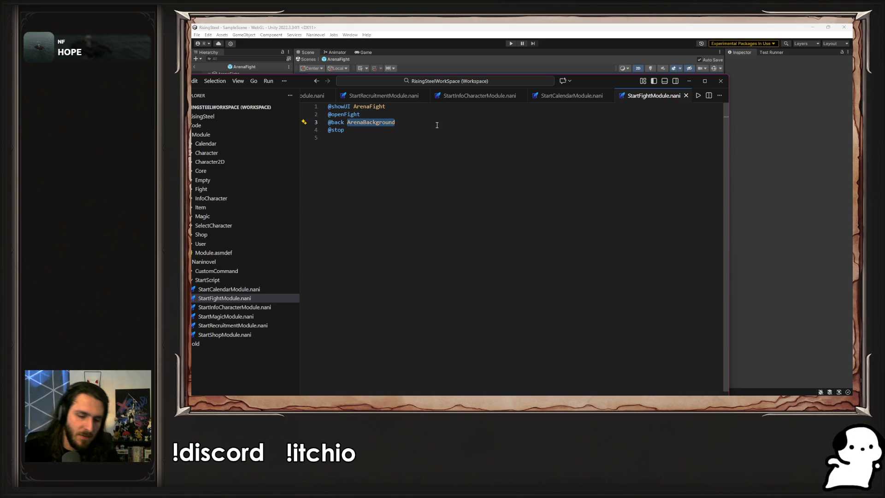
key("Left")
key("ctrl+shift+Right")
type("{")
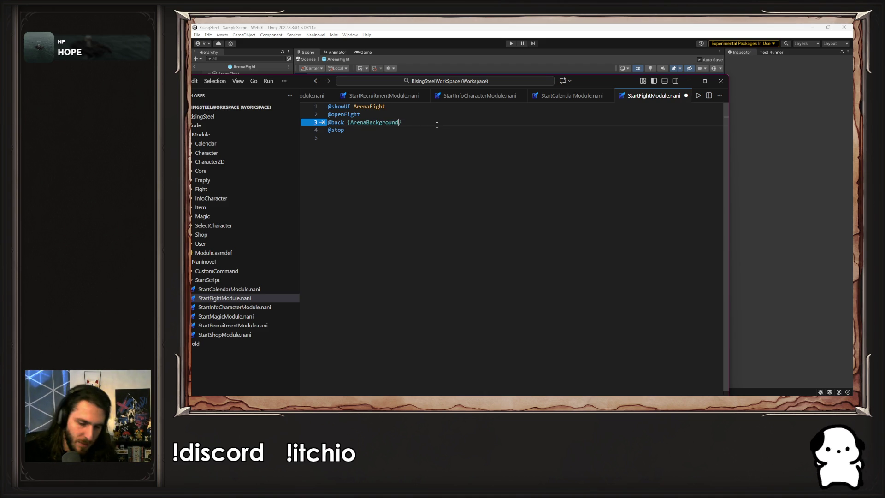
key("End")
key("ctrl+shift+Left")
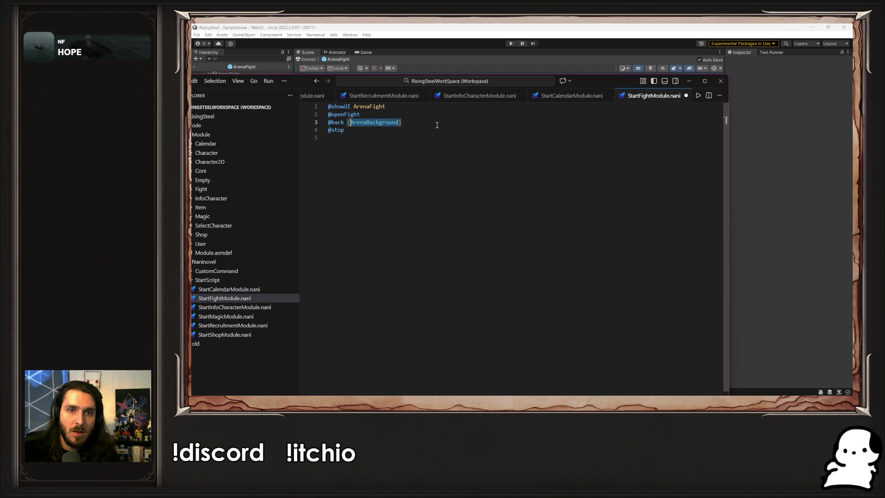
type("background")
key("ctrl+s")
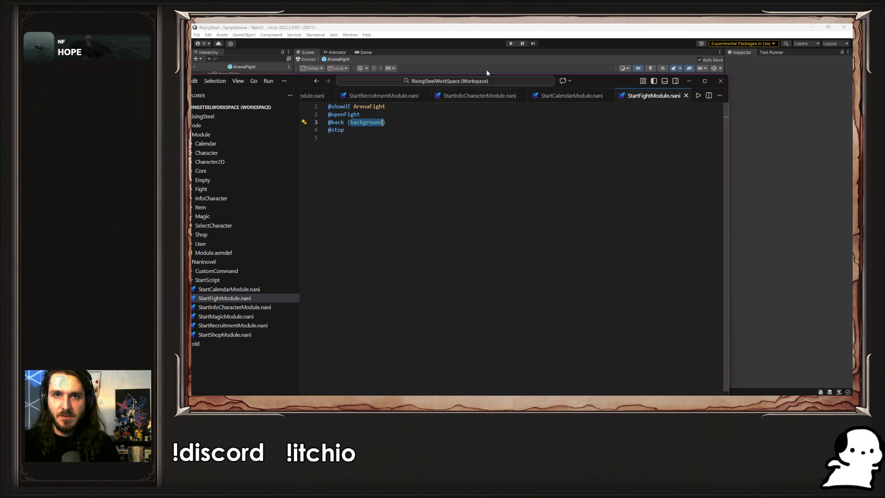
- Rename the braced variable to {fightBackground} and save the script
left_click(576, 55)
left_click(315, 35)
left_click(341, 85)
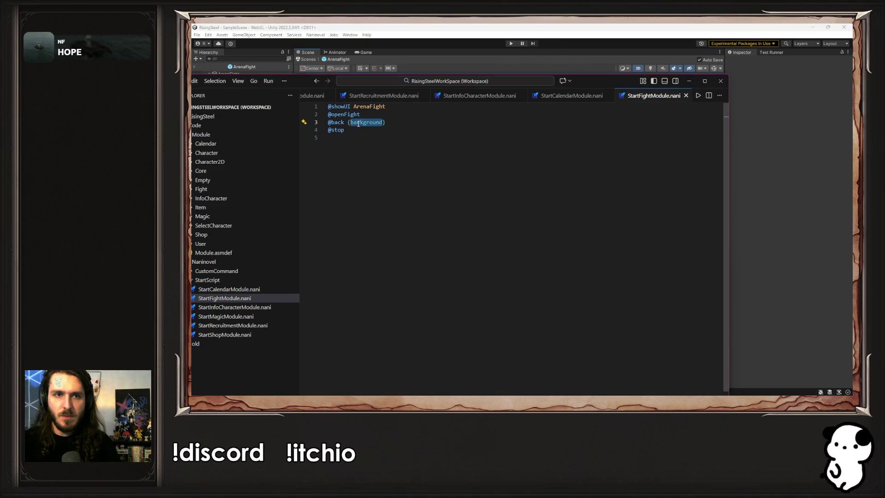
key("Left")
type("fight")
key("Delete")
type("B")
key("ctrl+s")
double_click(386, 123)
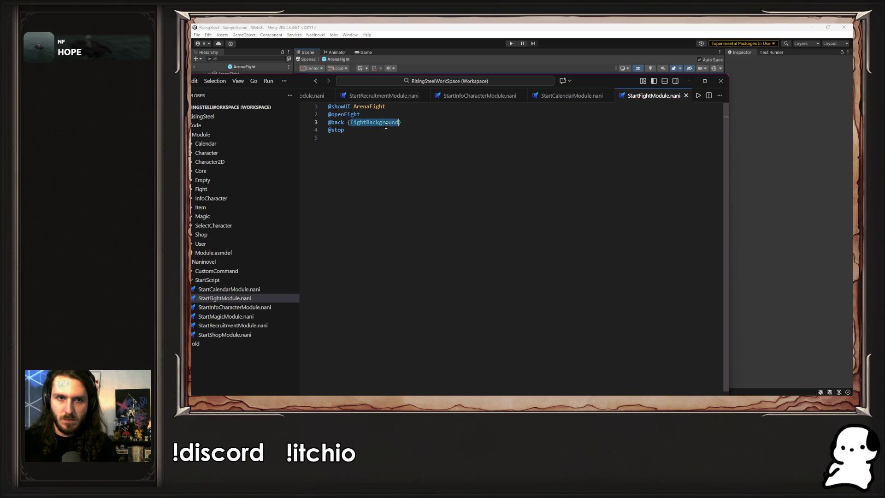
left_click(317, 36)
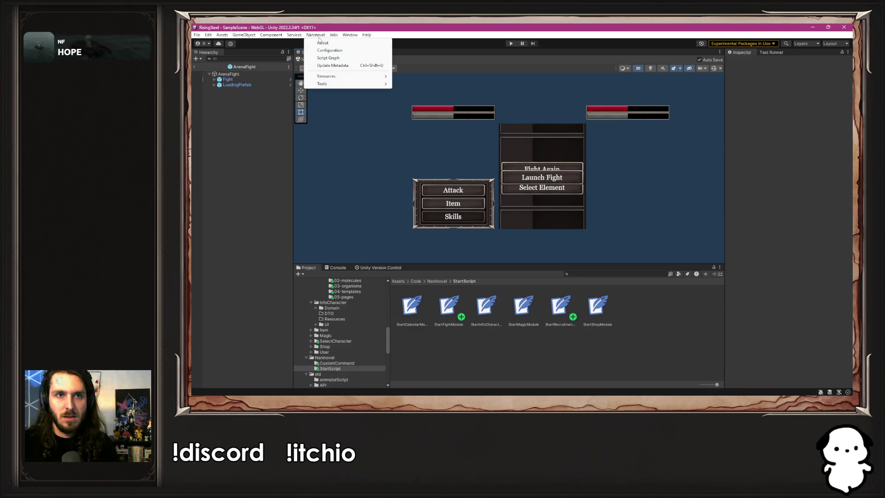
key("alt+Tab")
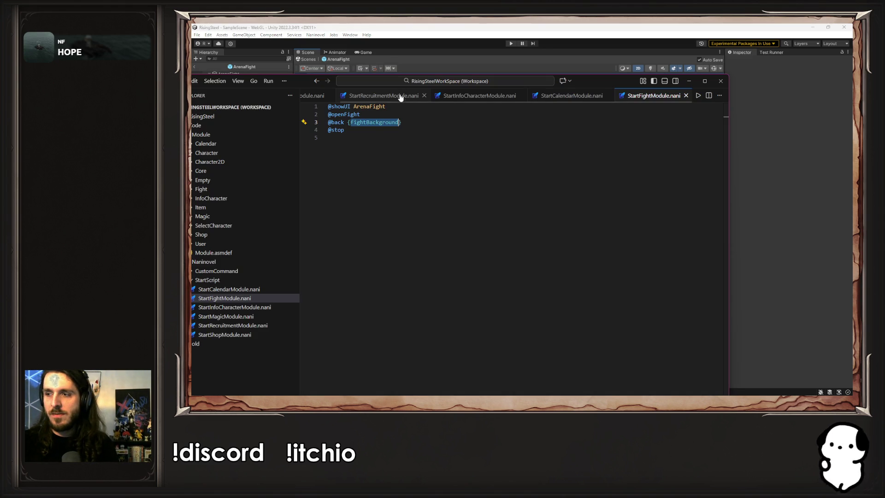
type("fightContext")
key("ctrl+s")
double_click(375, 122)
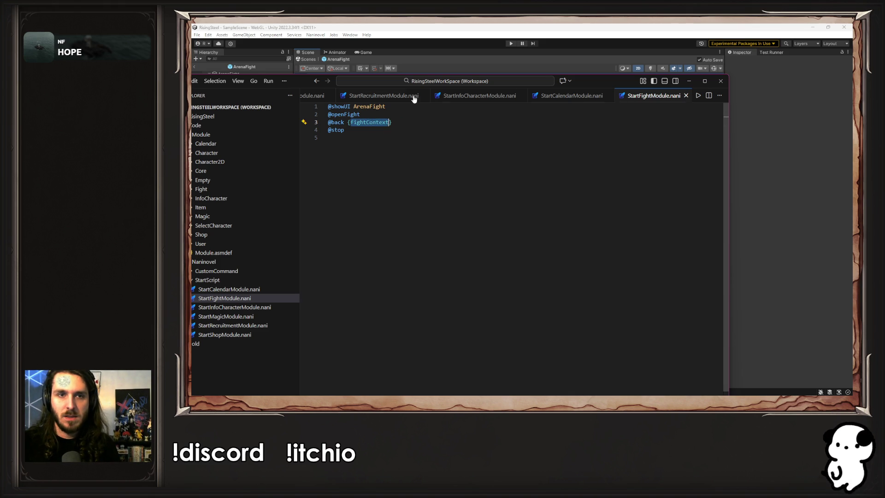
- Add a Naninovel custom variable named fightContext and dock the Project Settings window
left_click(316, 35)
mouse_move(329, 79)
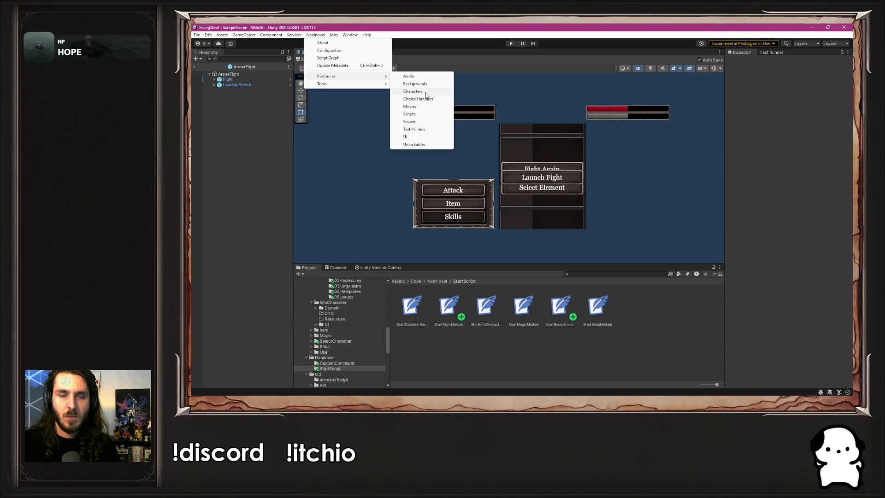
left_click(420, 115)
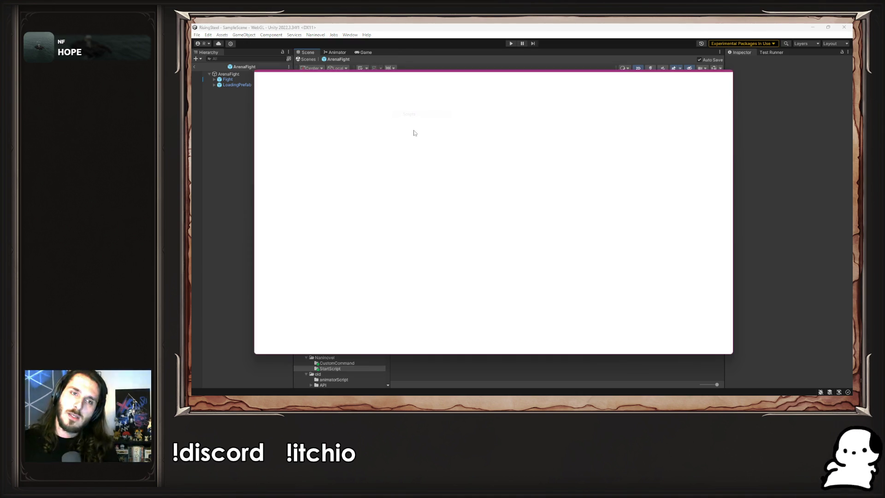
left_click(301, 159)
left_click(716, 212)
left_click(468, 211)
type("fightContext")
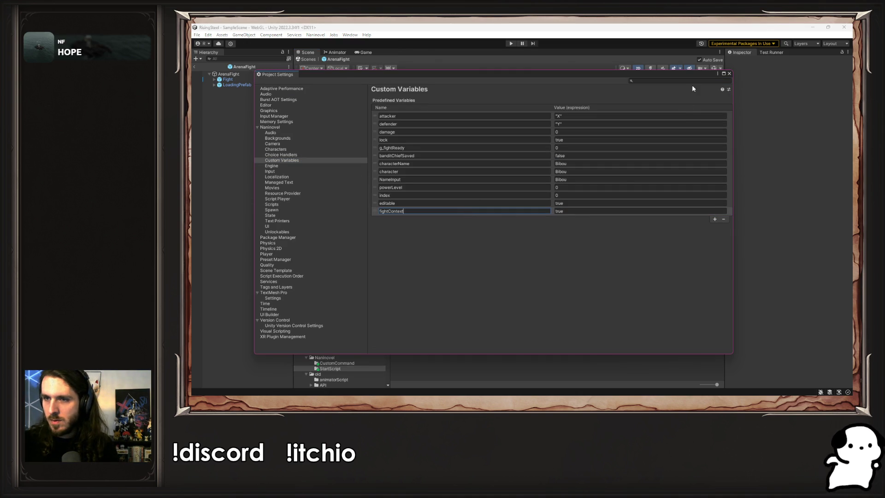
left_click_drag(682, 73, 784, 139)
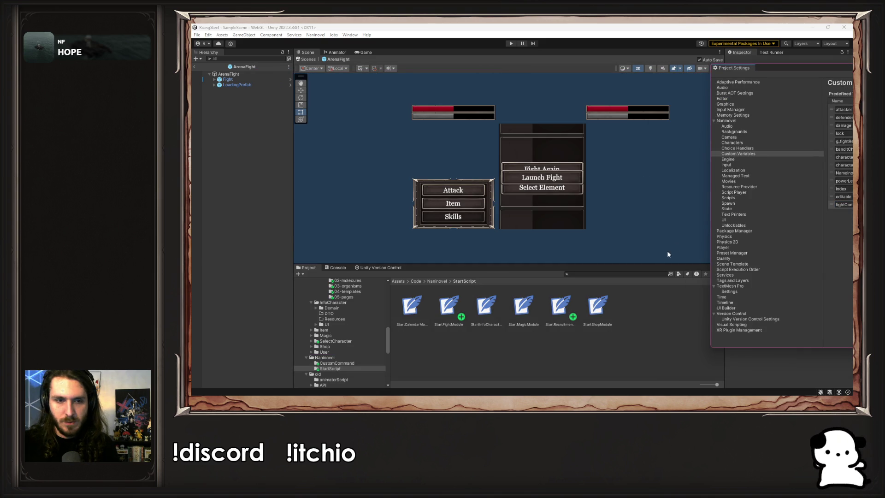
- Locate the ArenaBackground image in the Project window from Naninovel's Backgrounds configuration, then close Project Settings
scroll(325, 346, "up", 5)
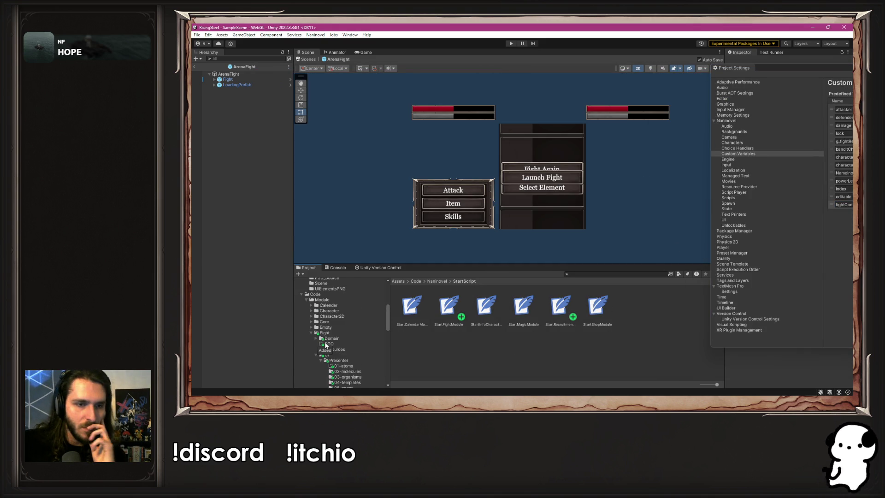
scroll(338, 321, "down", 10)
scroll(339, 323, "down", 3)
left_click(316, 35)
mouse_move(350, 74)
left_click(415, 84)
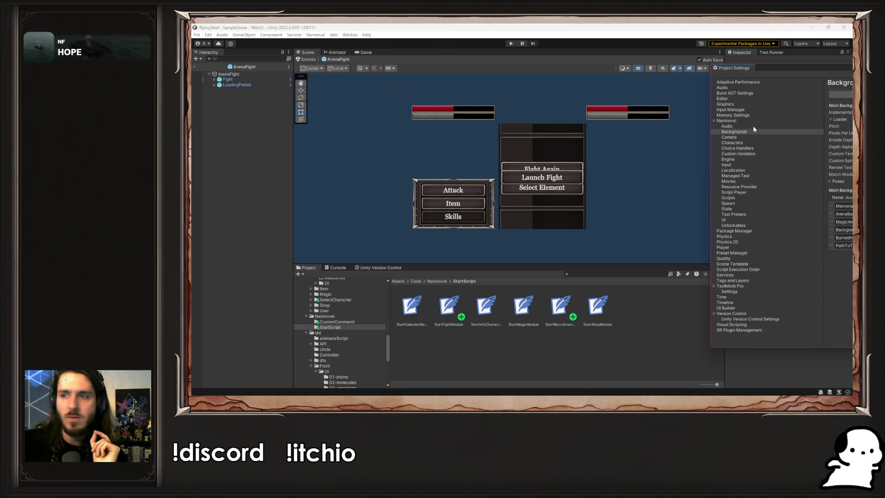
mouse_move(738, 68)
left_mouse_down()
mouse_move(429, 72)
mouse_move(455, 73)
left_mouse_up()
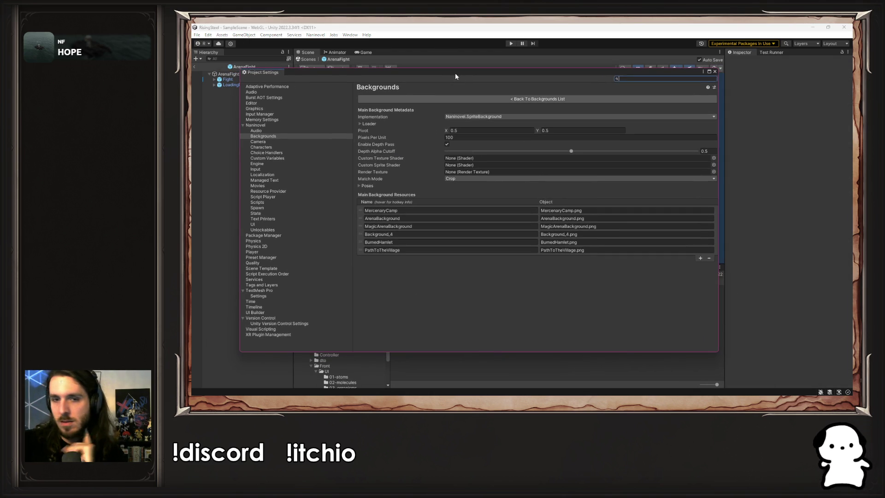
left_click(447, 218)
left_click(574, 218)
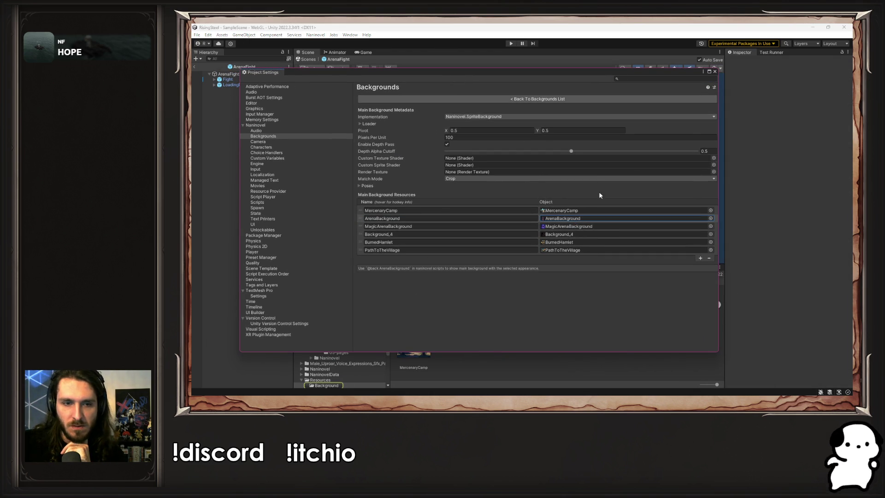
left_click(715, 71)
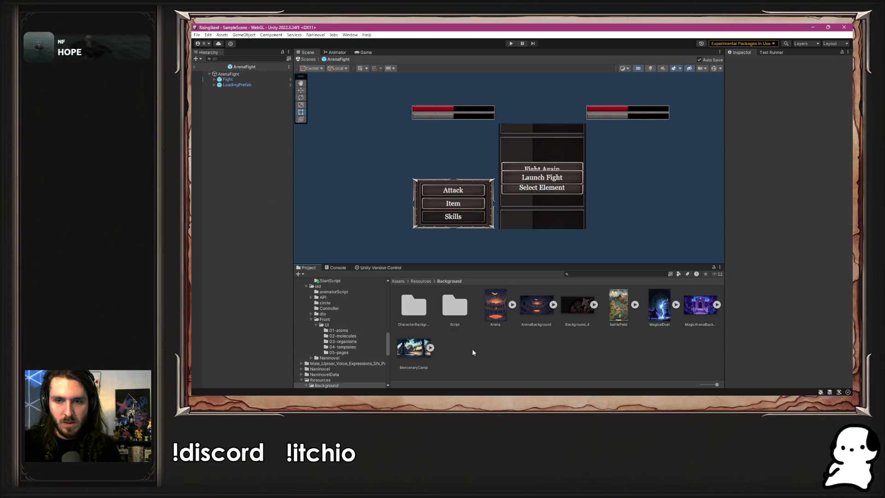
- Enlarge the Project browser and open Code/Module/Core/Resources
left_click_drag(473, 264, 474, 214)
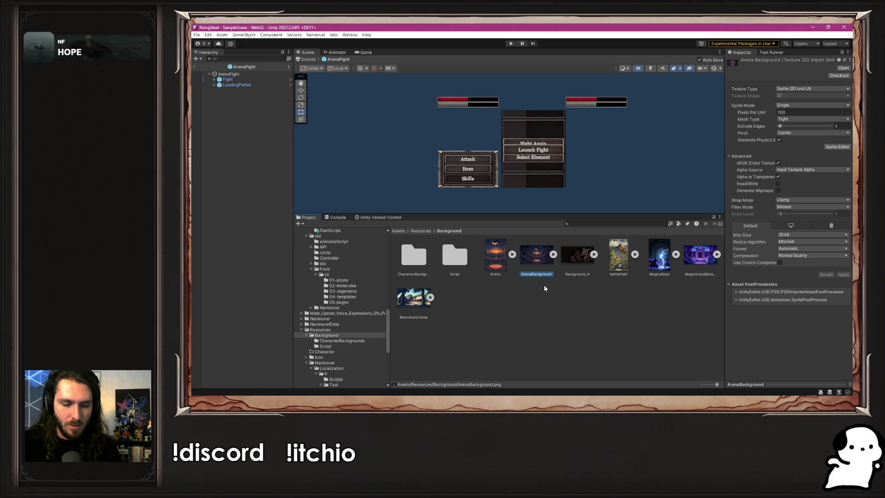
scroll(374, 301, "up", 10)
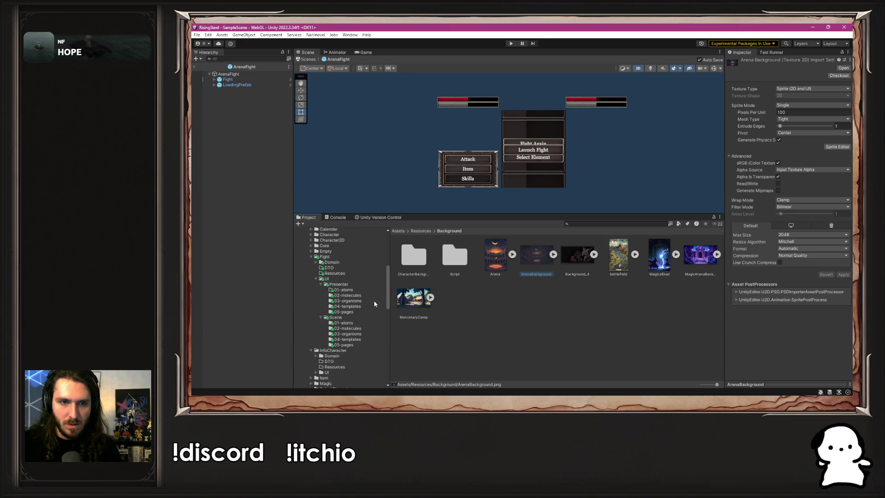
scroll(374, 302, "up", 3)
left_click(339, 287)
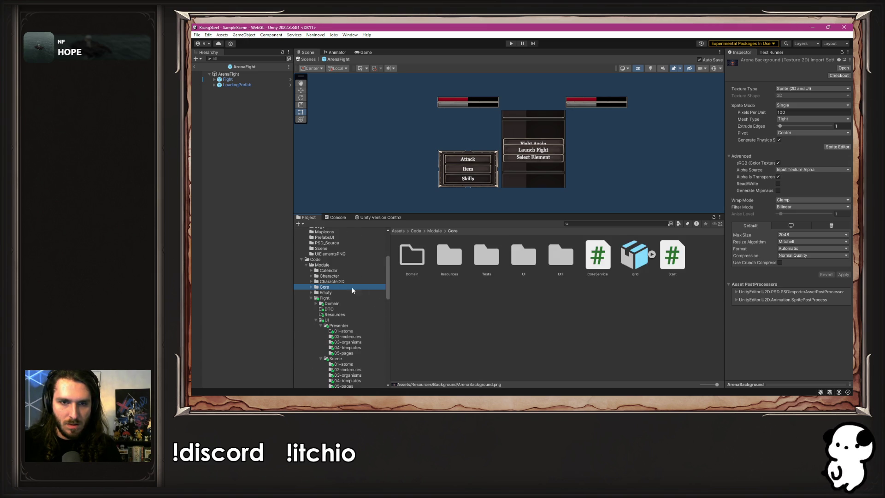
double_click(449, 254)
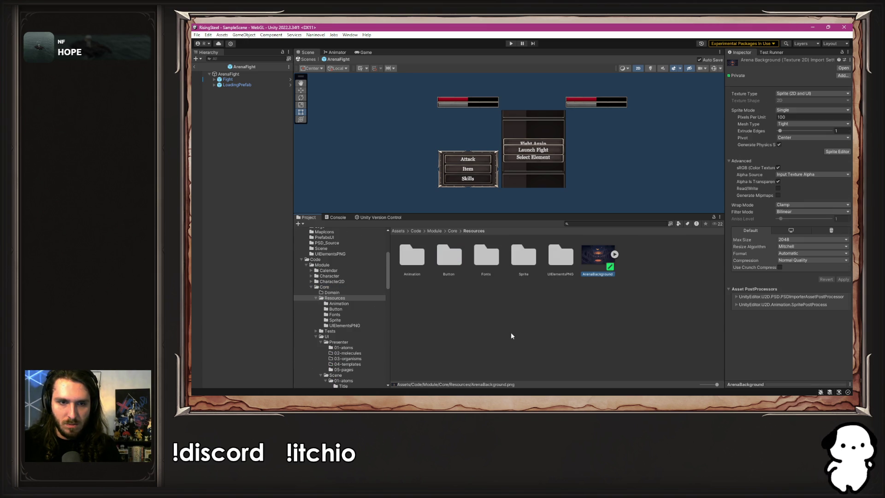
scroll(344, 315, "down", 8)
scroll(344, 316, "down", 10)
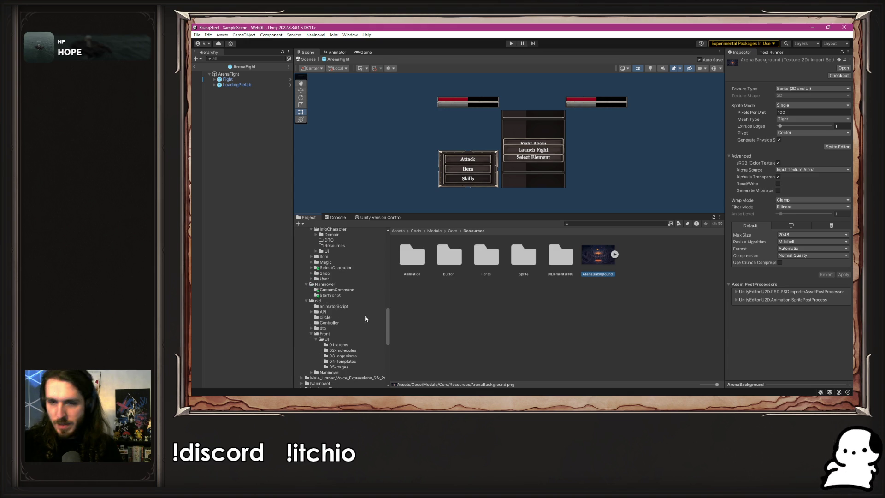
right_click(520, 306)
left_click(434, 338)
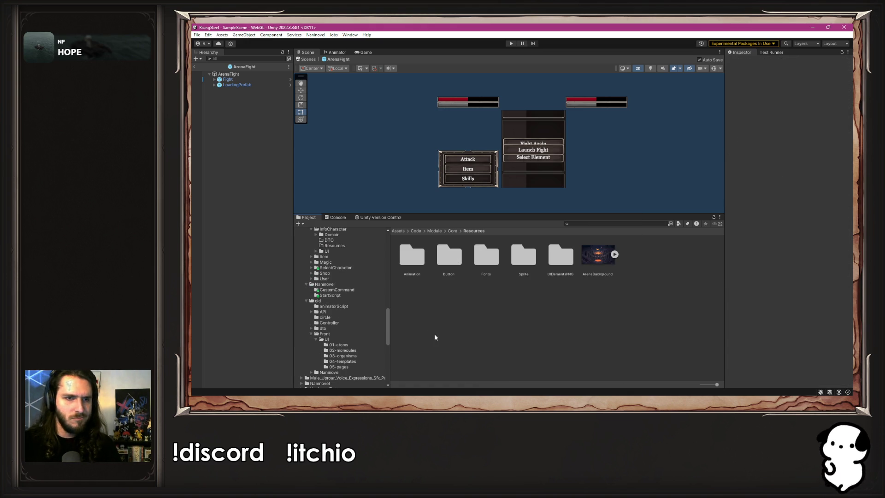
- Check Resources/Background, then return to Core Resources to create a new item there
scroll(367, 293, "down", 9)
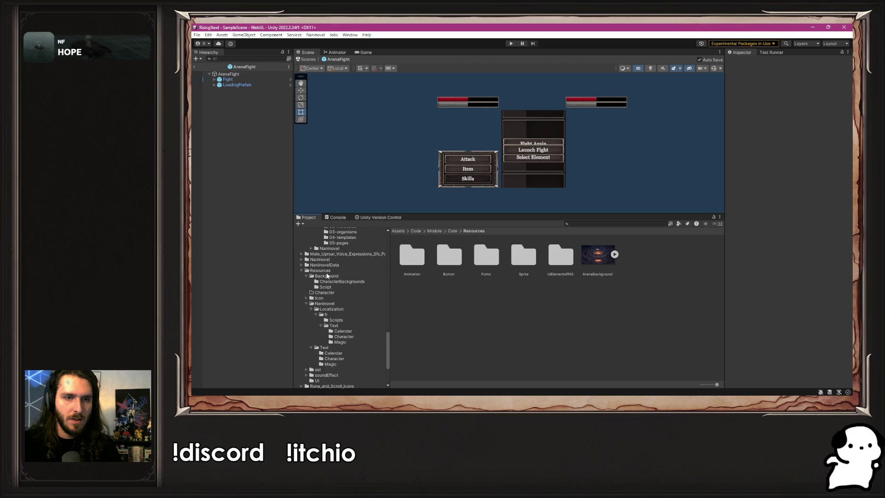
left_click(329, 275)
scroll(325, 265, "up", 9)
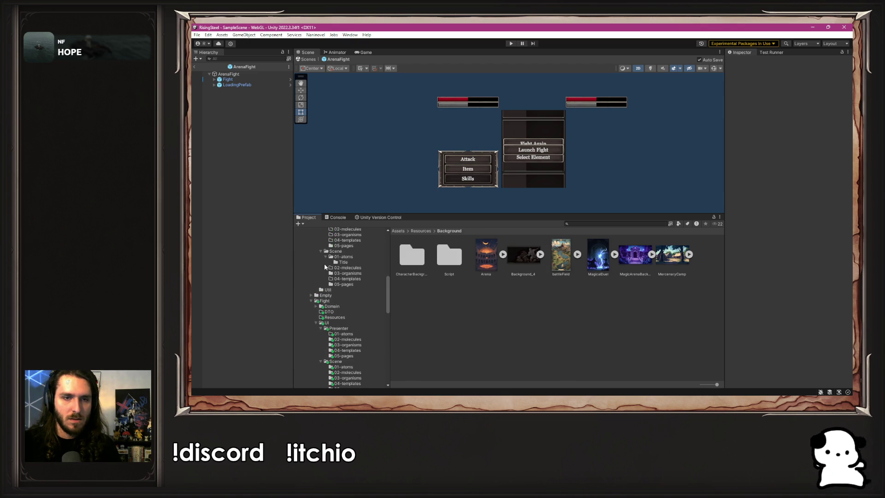
left_click(343, 318)
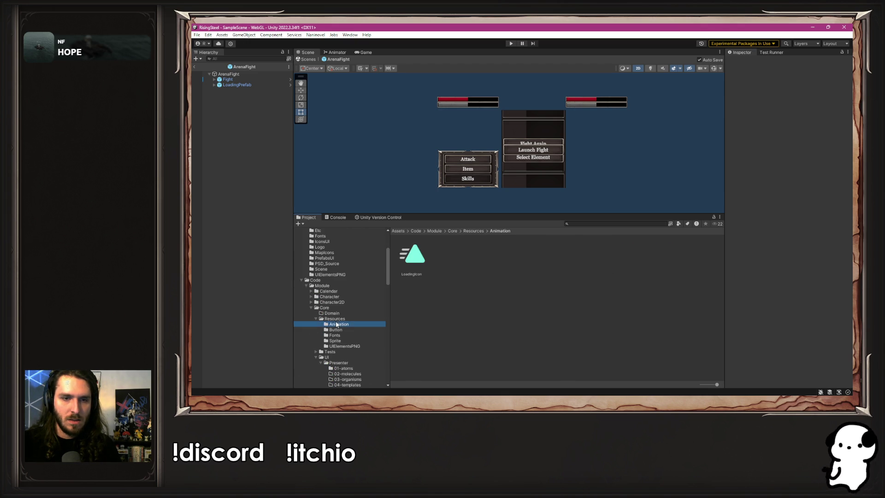
right_click(616, 323)
- Create a Background folder in Core Resources and move ArenaBackground into it
mouse_move(665, 117)
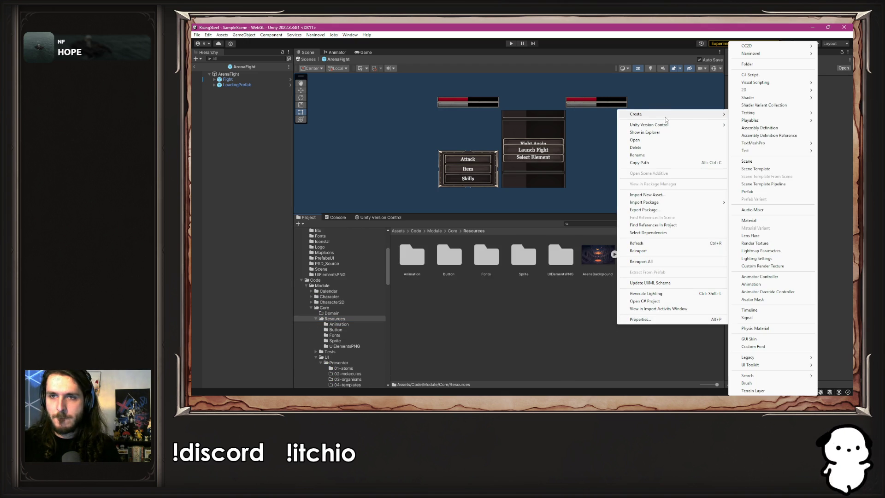
left_click(748, 66)
type("Backg")
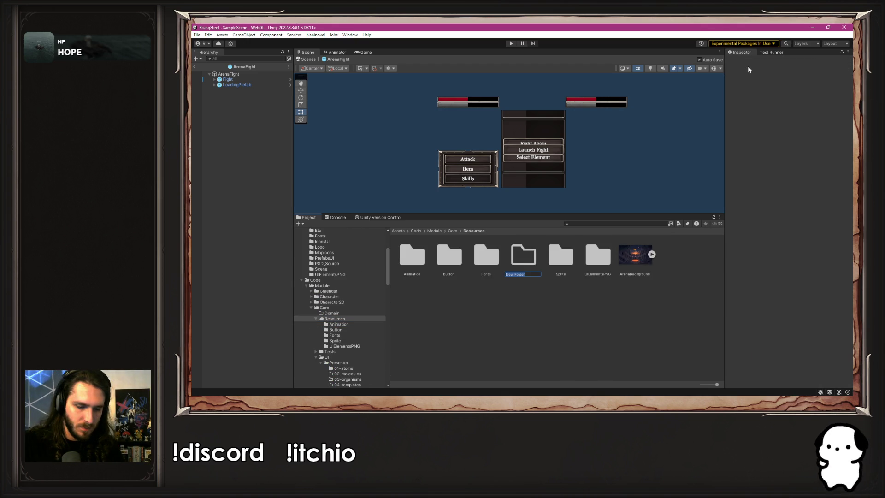
type("round")
key("Return")
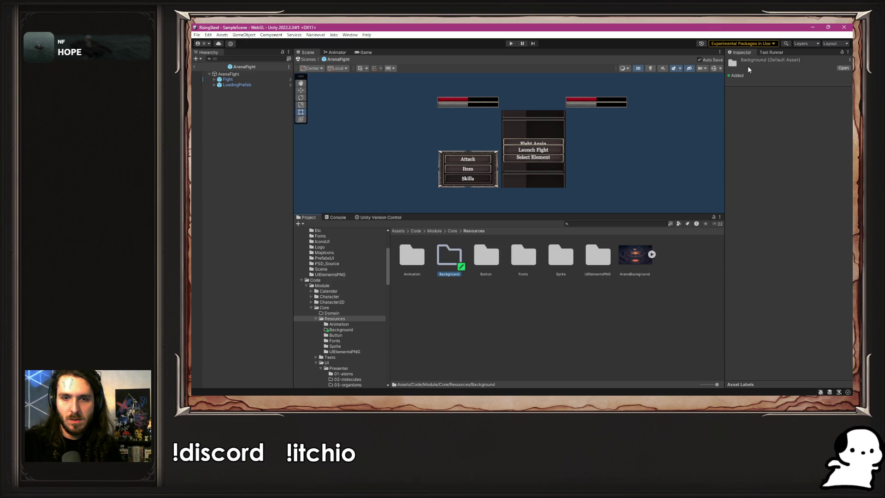
left_click_drag(629, 272, 449, 249)
double_click(449, 249)
- Rename the image to Arena and recentre the Scene view on the battle UI
left_click(413, 263)
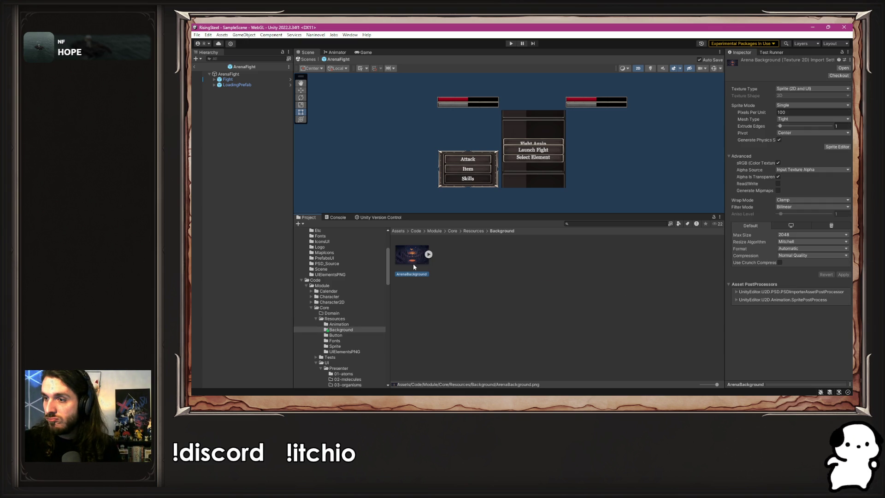
right_click(413, 267)
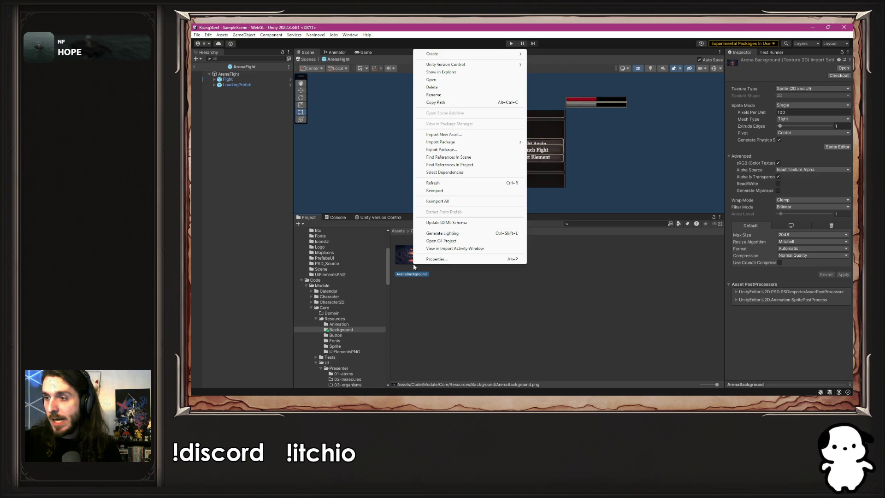
left_click(433, 95)
type("Arena")
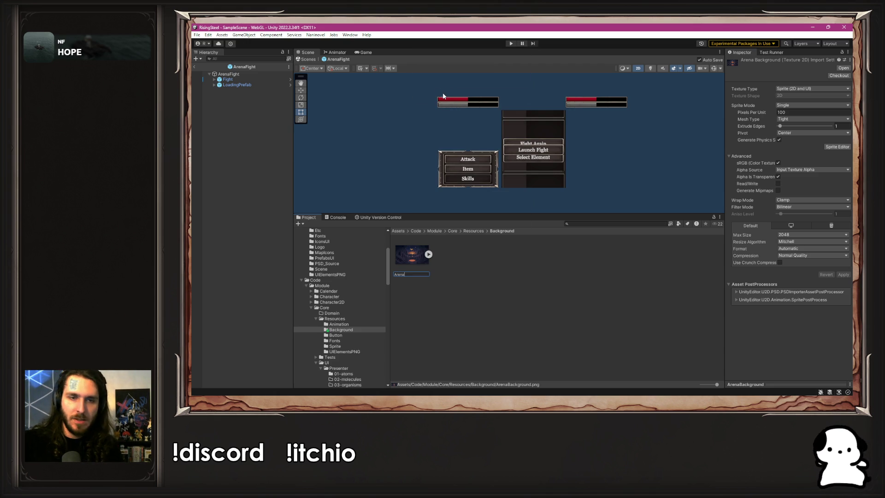
key("Return")
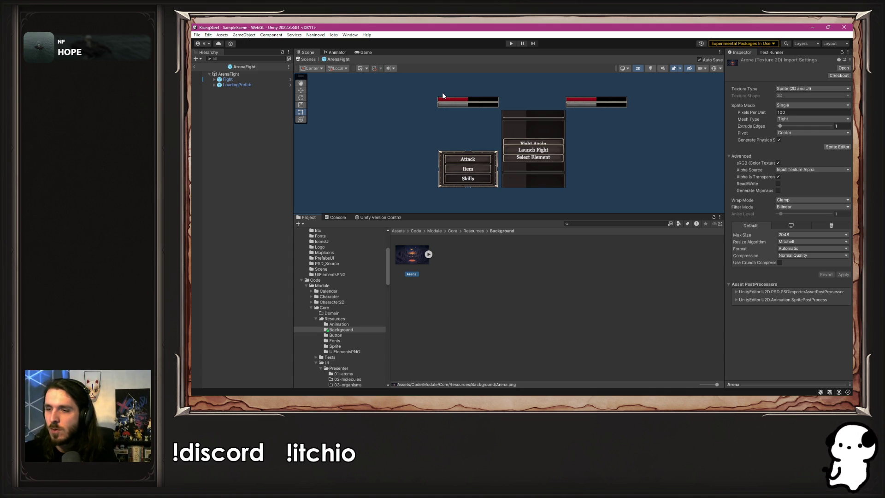
left_click(544, 276)
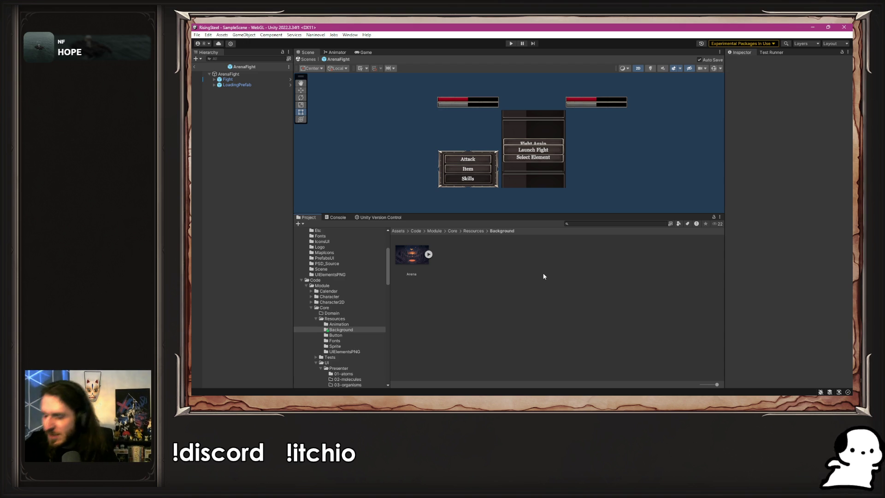
mouse_move(599, 190)
left_mouse_down()
mouse_move(593, 175)
mouse_move(567, 186)
mouse_move(581, 279)
left_mouse_up()
left_click_drag(584, 234, 579, 220)
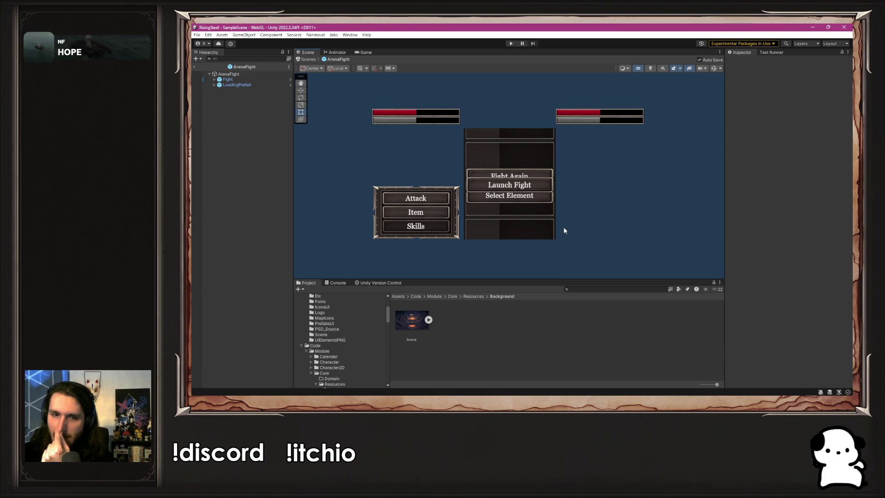
- Rename the ArenaBackground entry in Naninovel background resources to Arena and close Project Settings
left_click(316, 35)
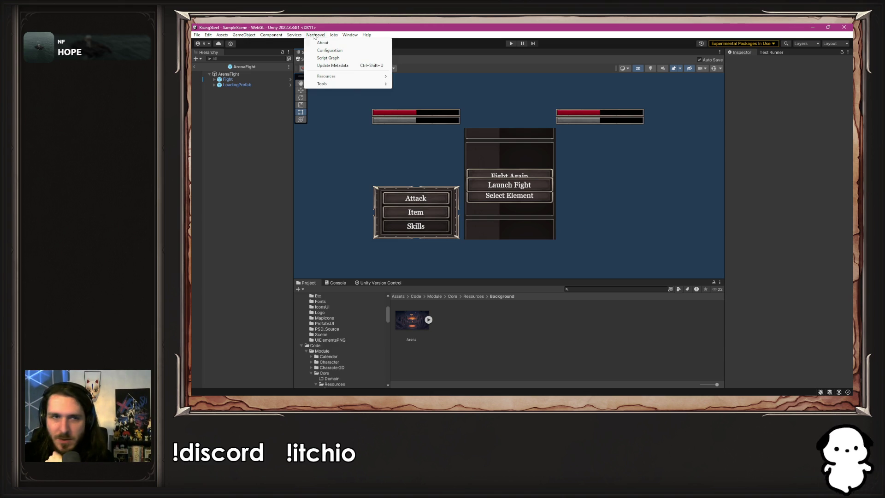
mouse_move(377, 85)
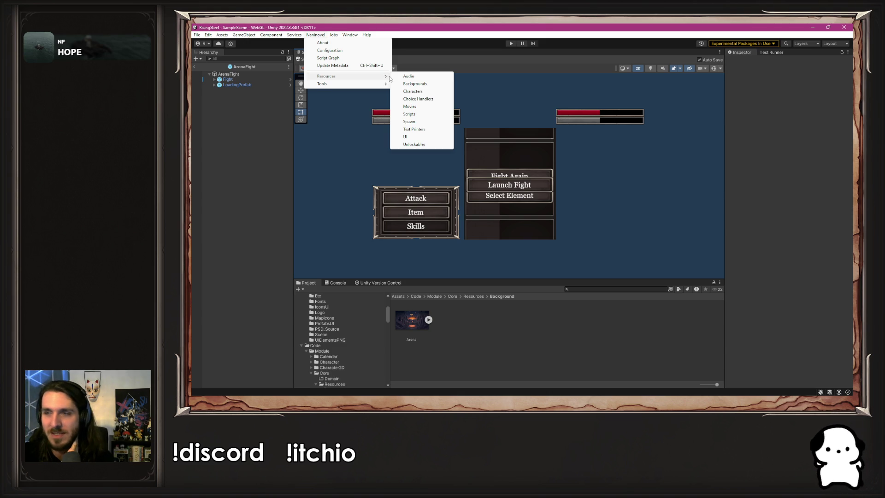
left_click(414, 85)
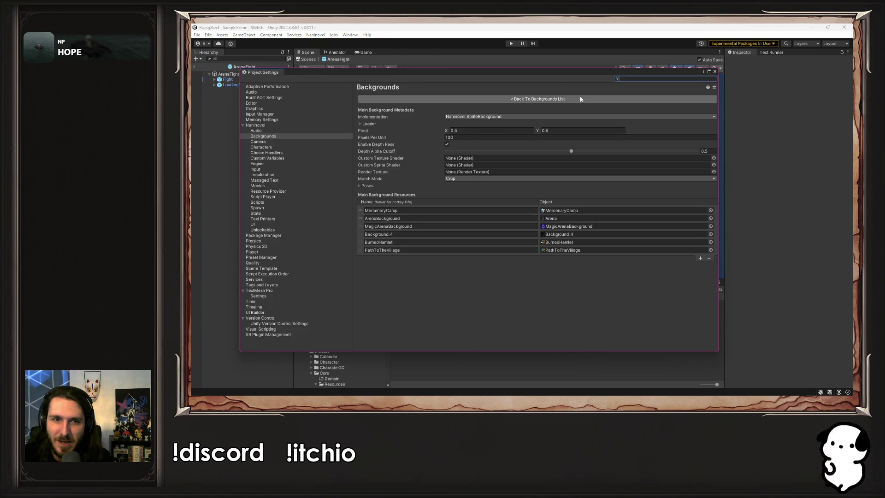
left_click(415, 219)
type("AZ")
key("BackSpace")
type("rena")
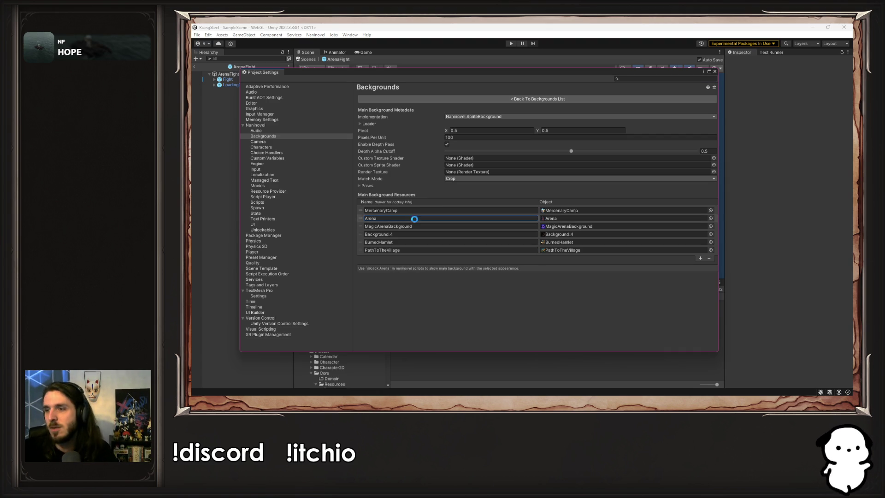
mouse_move(408, 155)
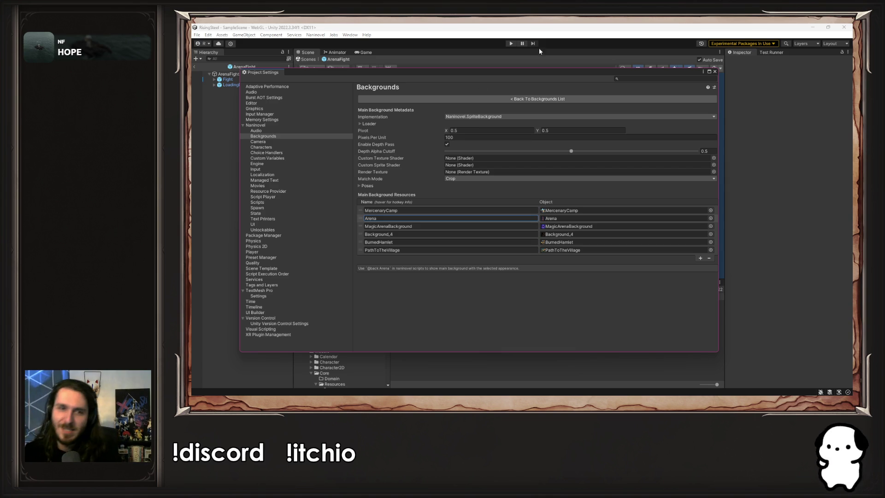
left_click(714, 72)
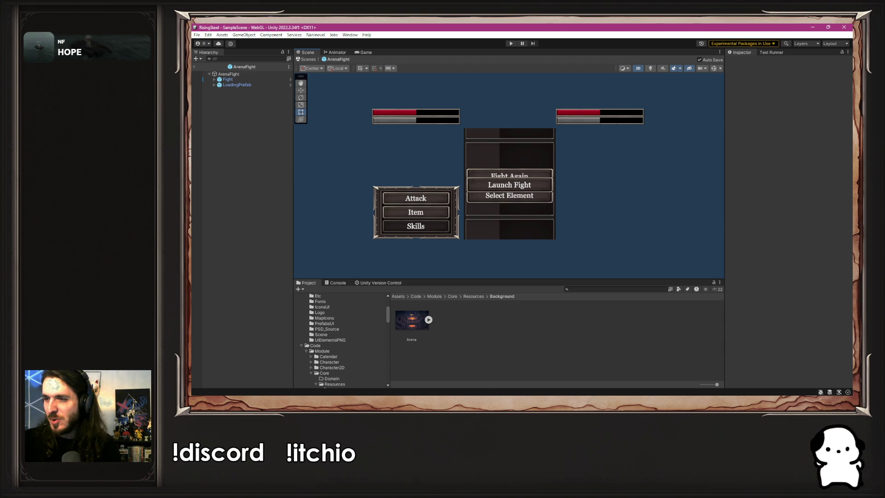
- Switch from Unity to the web browser
key("alt+Tab")
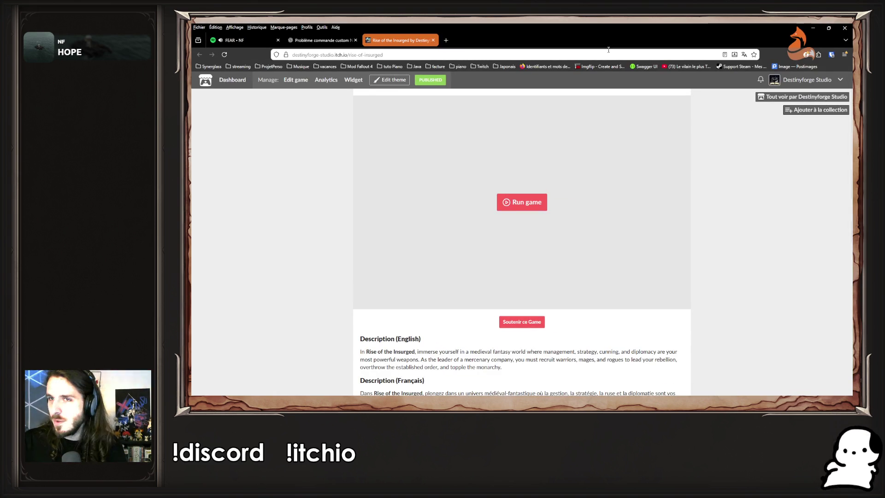
- Search Google for 'date de sortie skyrim toute les version' to read every Skyrim release date
left_click(447, 41)
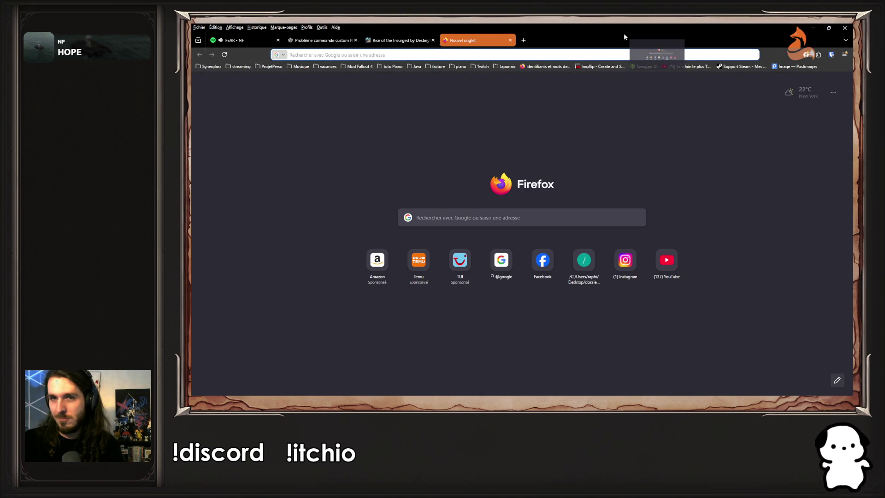
key("alt+Tab")
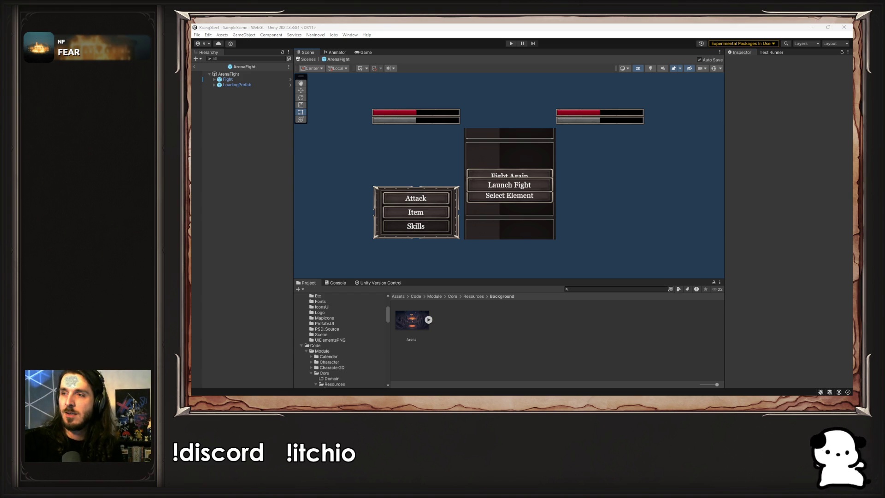
key("alt+Tab")
left_click_drag(583, 90, 451, 21)
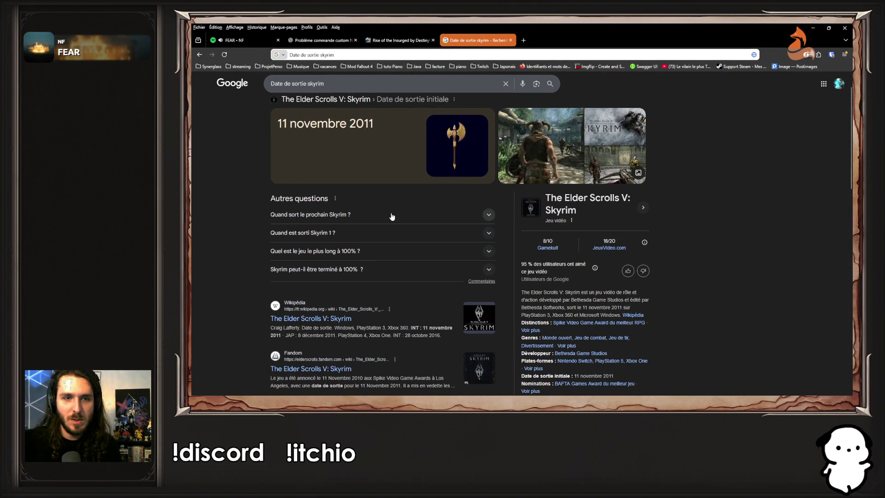
left_click(373, 88)
type("toute les")
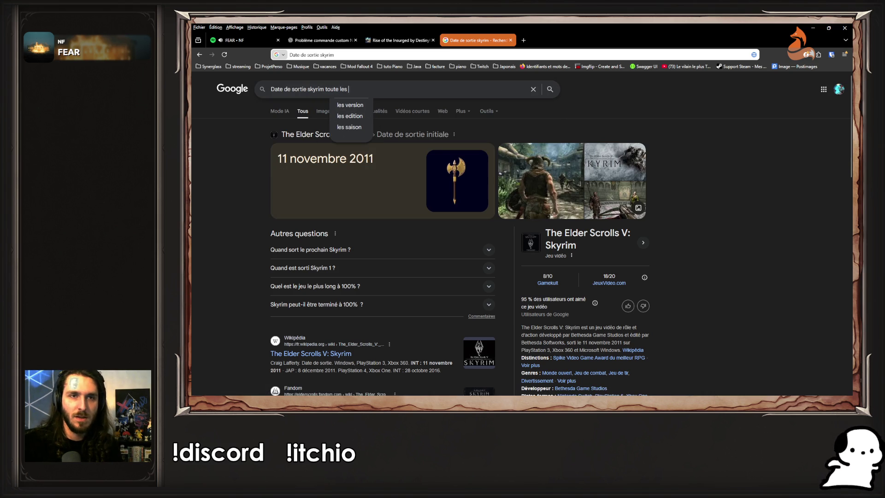
left_click(373, 104)
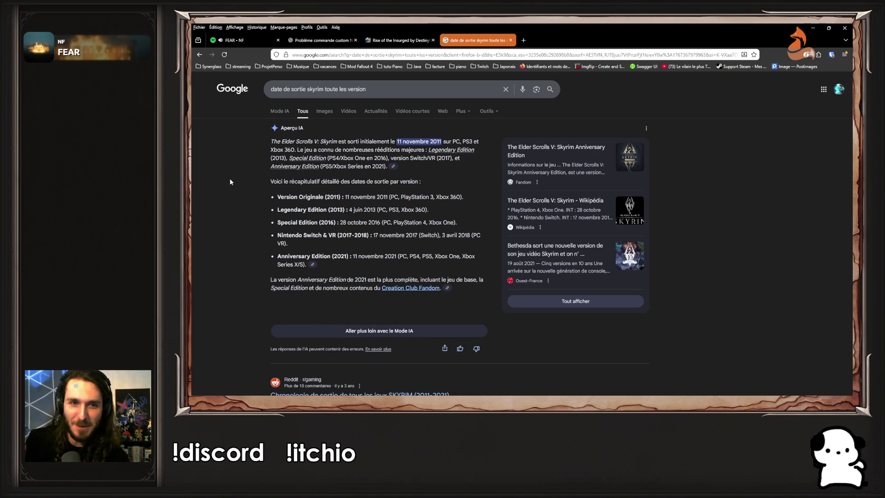
mouse_move(274, 197)
left_mouse_down()
mouse_move(402, 211)
mouse_move(407, 234)
mouse_move(389, 255)
left_mouse_up()
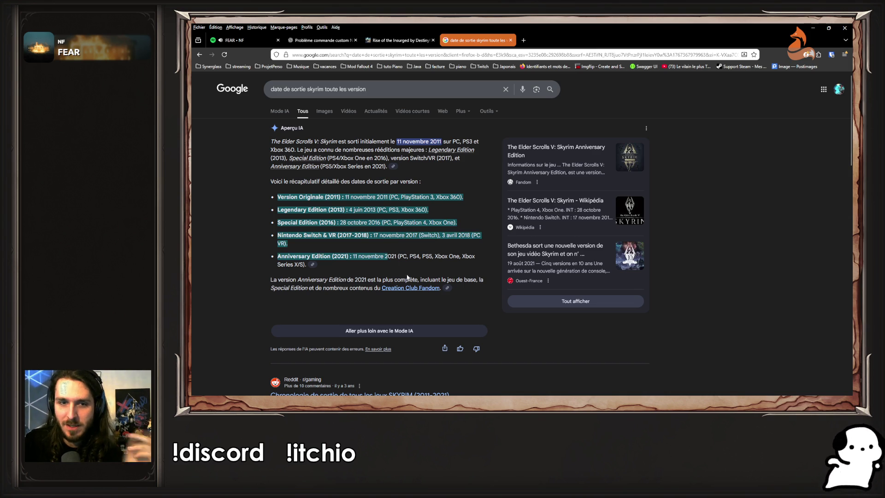
left_click(461, 270)
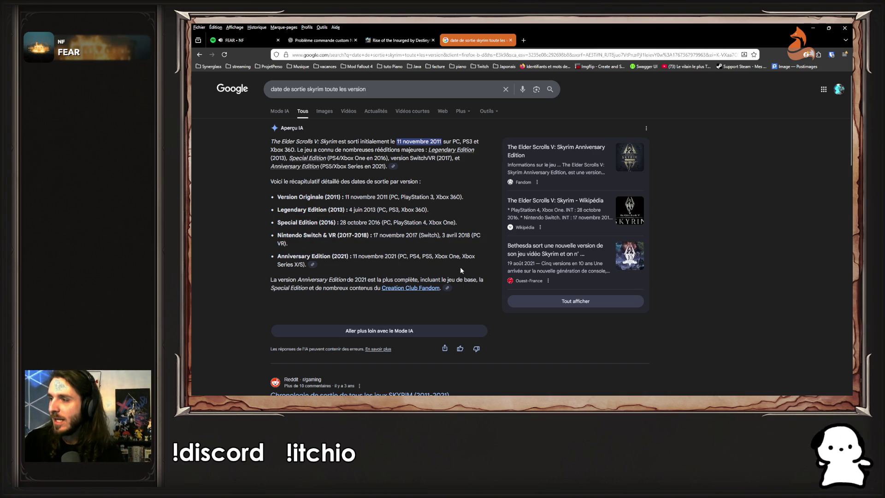
left_click(814, 28)
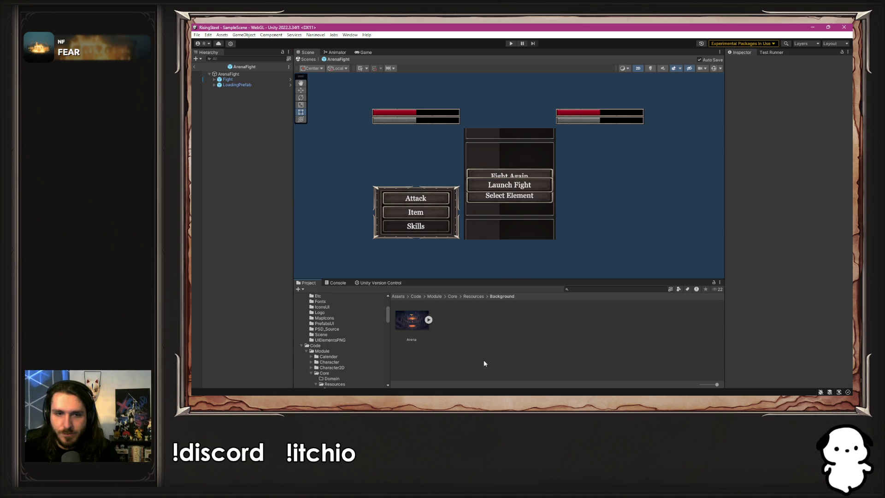
- Open Naninovel's background resources, then move to the Custom Variables settings page
right_click(413, 325)
left_click(464, 160)
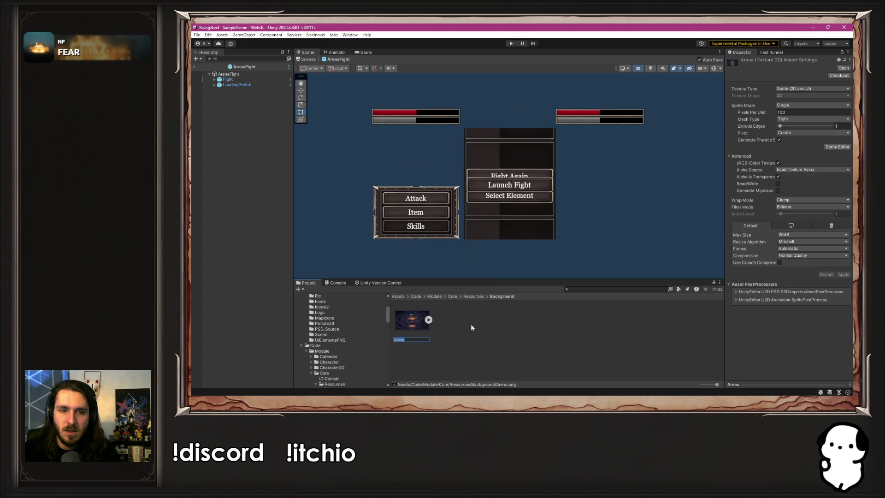
left_click(316, 35)
mouse_move(327, 76)
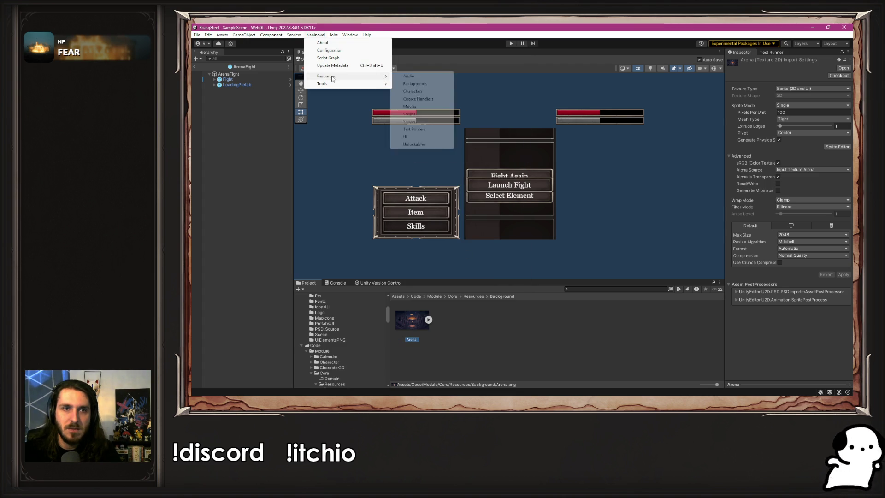
left_click(408, 85)
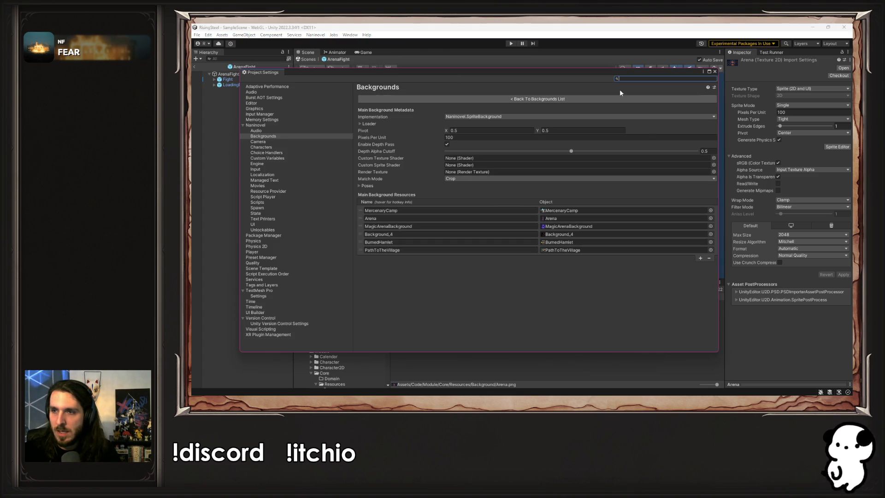
left_click(463, 100)
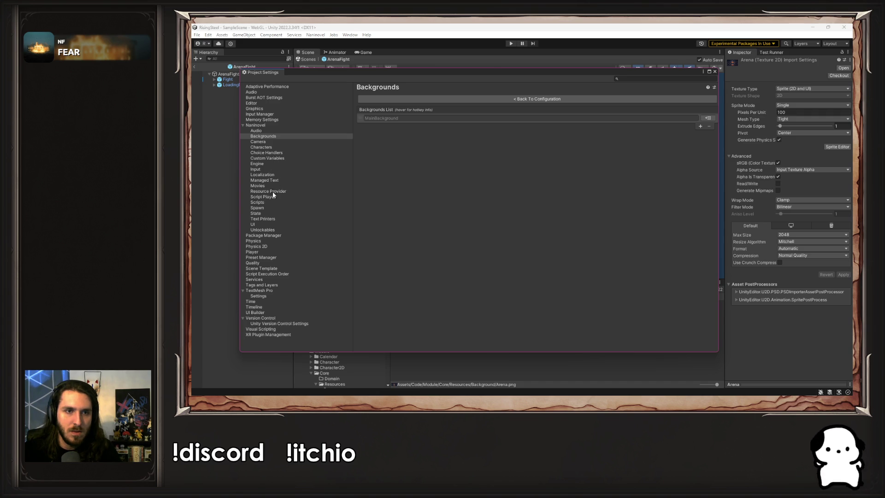
left_click(272, 153)
left_click(280, 160)
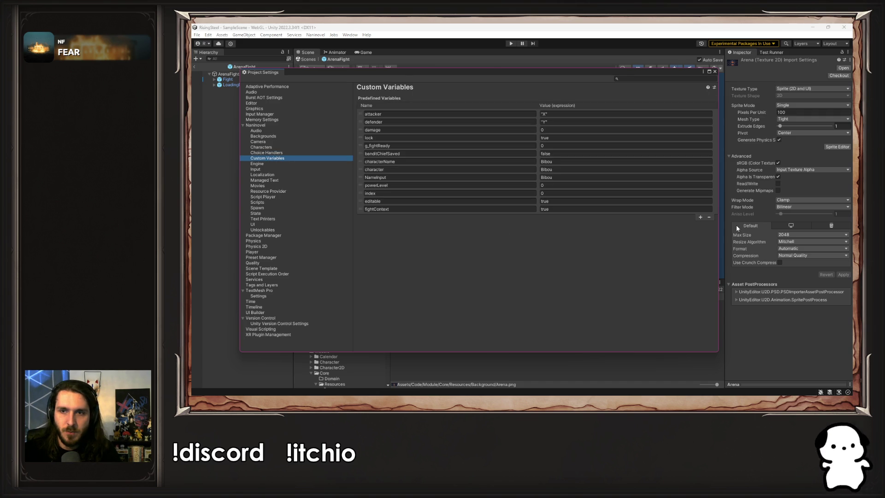
- Add a new custom variable with value Arena, beginning its name as 'Background'
left_click(701, 217)
left_click(642, 218)
type("Arena")
left_click(505, 217)
type("Background")
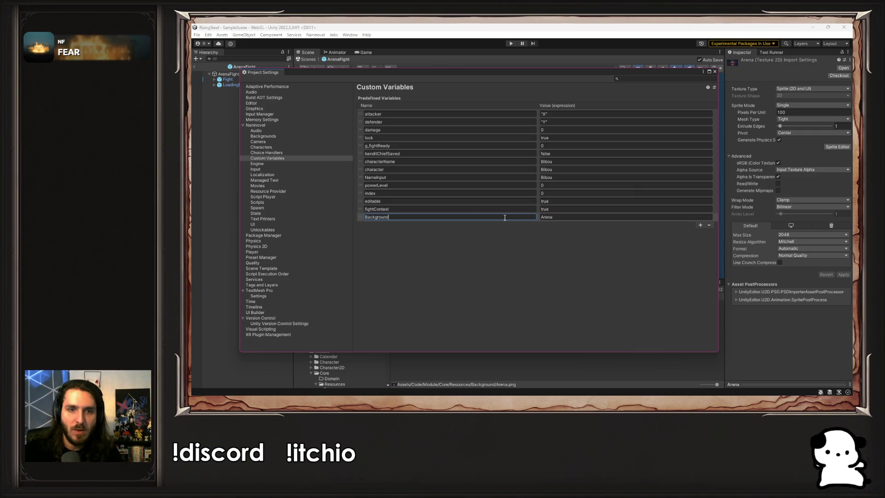
- Rename the last custom variable to fightContext, copied from the script, and close Project Settings
key("alt+Tab")
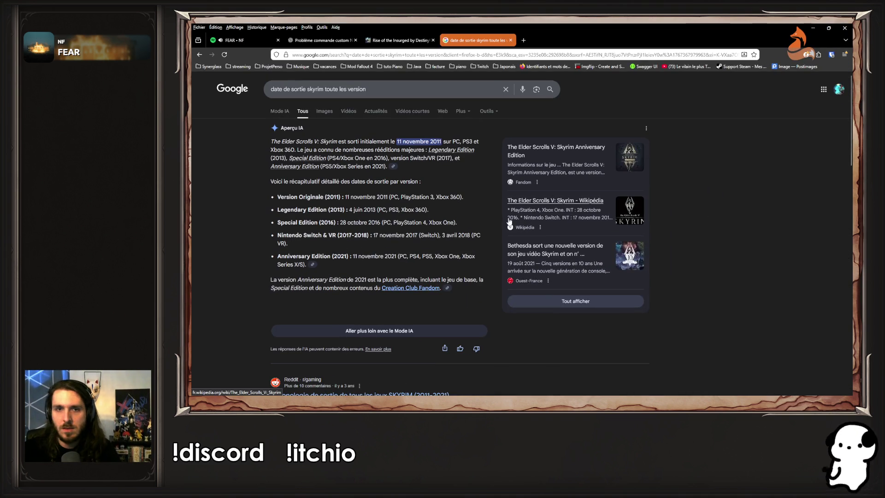
key("alt+Tab")
key("alt+Tab")
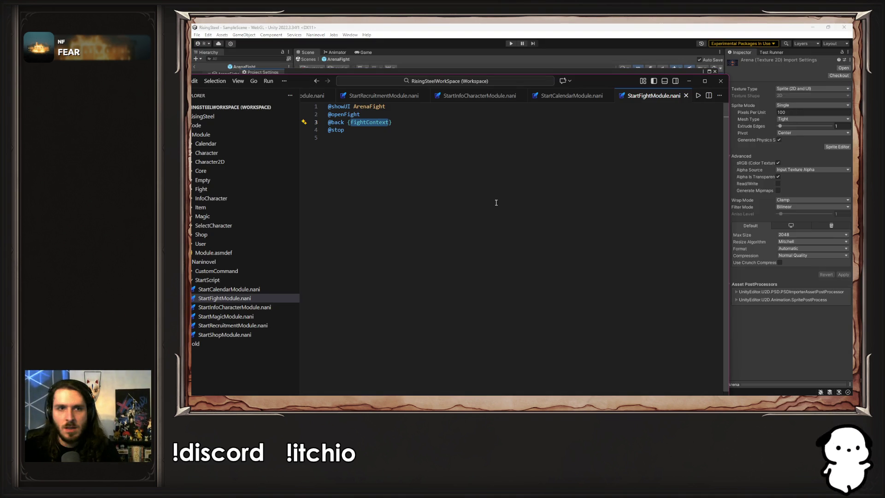
double_click(373, 123)
key("ctrl+c")
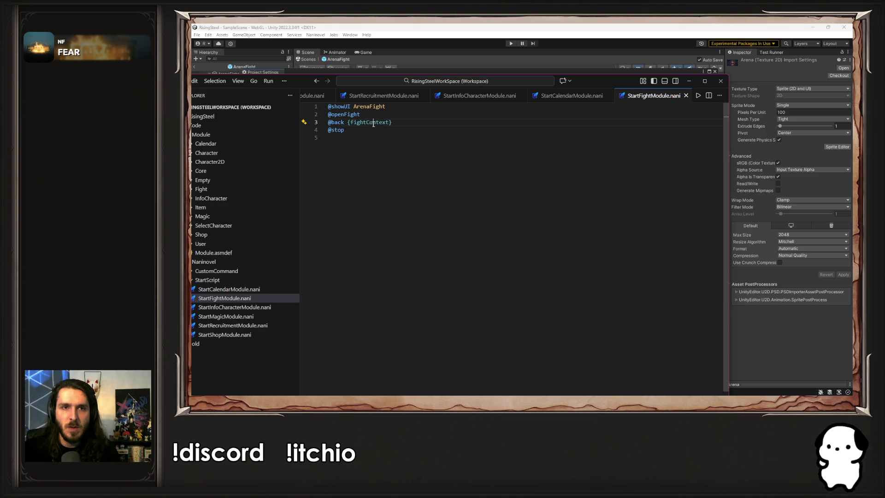
left_click(743, 312)
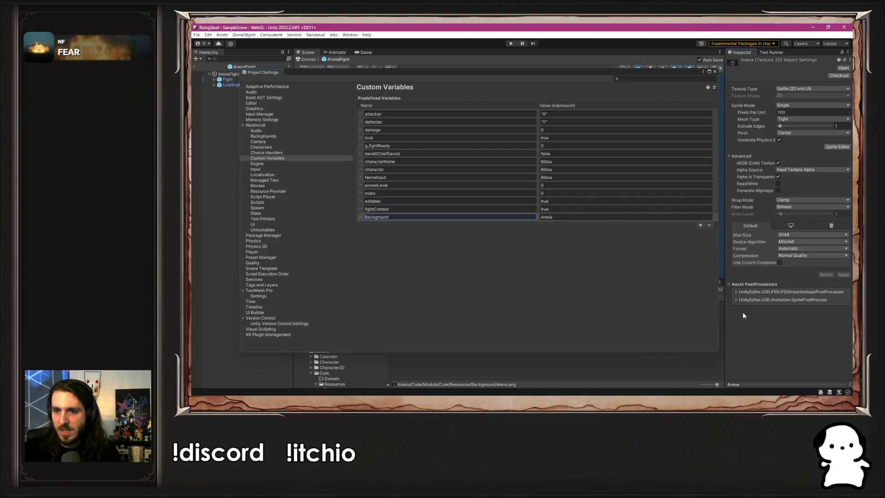
left_click(405, 218)
key("ctrl+v")
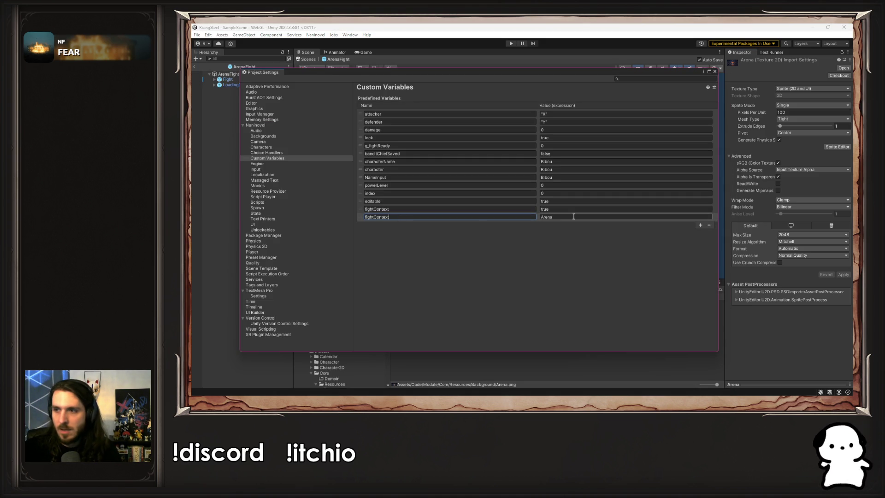
left_click(824, 367)
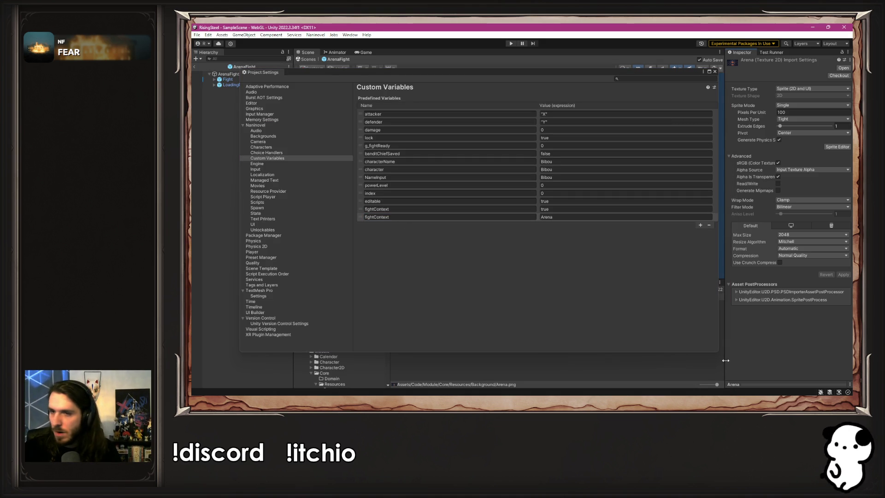
left_click(483, 204)
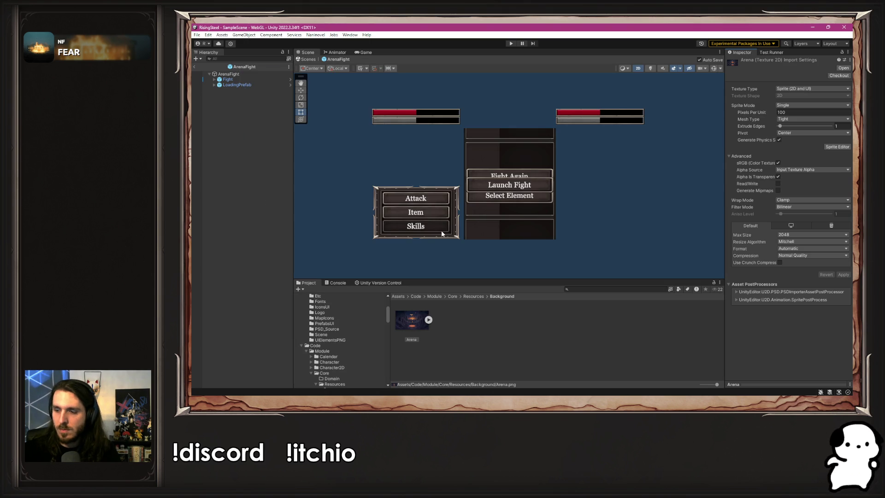
- Scroll through the Project folder tree, checking the 05-pages scene folder
scroll(365, 310, "down", 8)
scroll(367, 326, "down", 4)
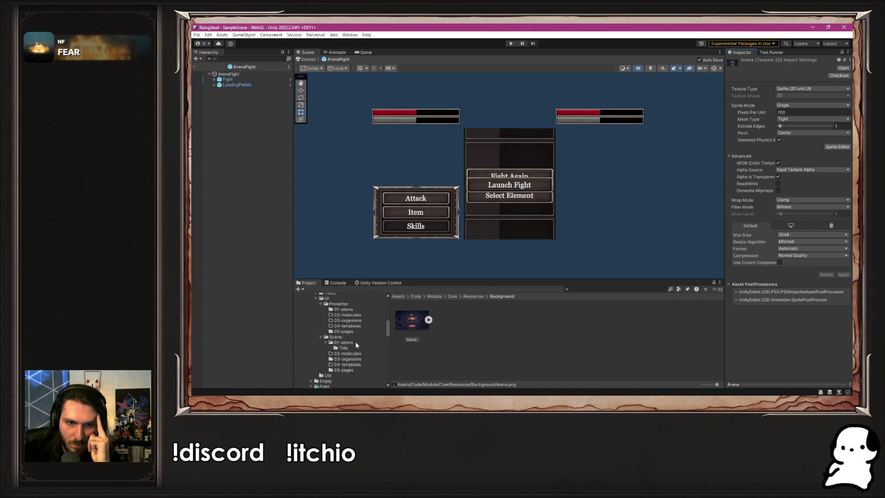
left_click(350, 329)
scroll(351, 336, "down", 5)
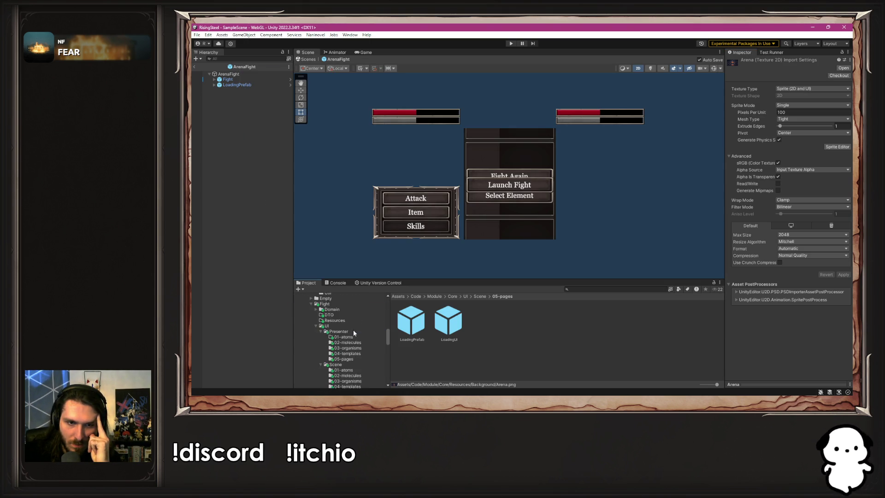
scroll(350, 342, "down", 3)
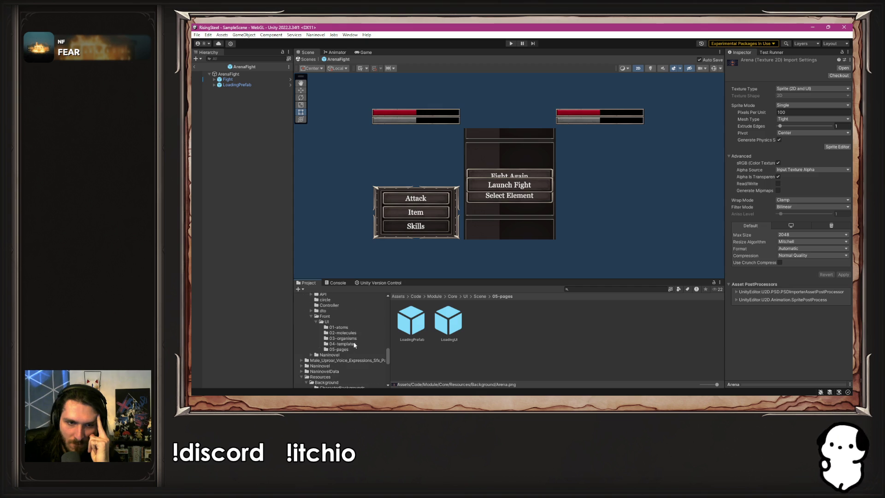
scroll(347, 338, "down", 3)
scroll(350, 338, "up", 5)
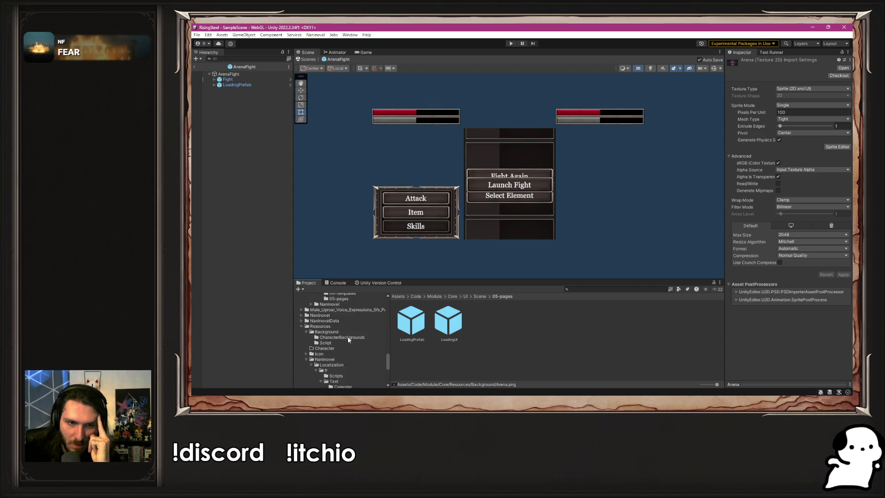
scroll(351, 344, "down", 5)
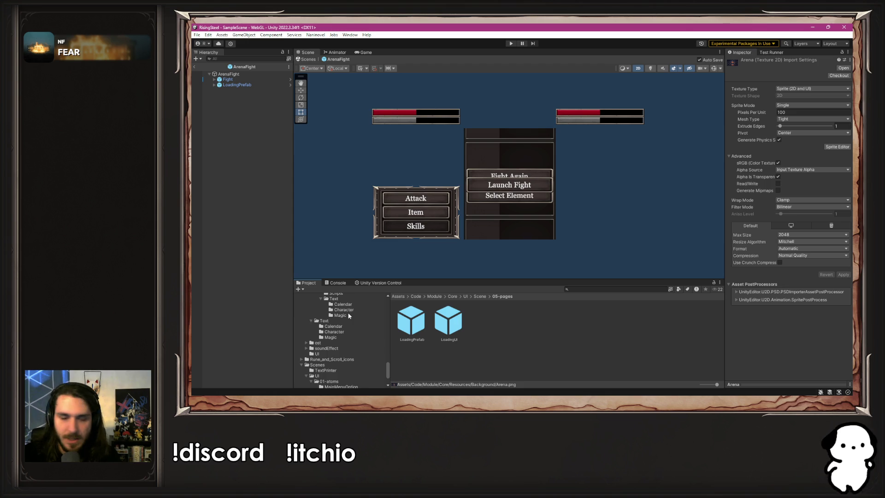
scroll(349, 316, "down", 3)
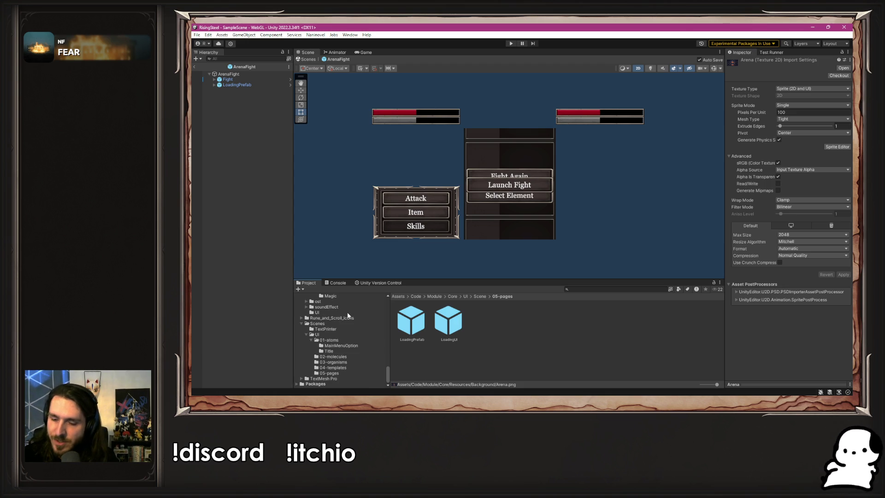
scroll(348, 315, "up", 5)
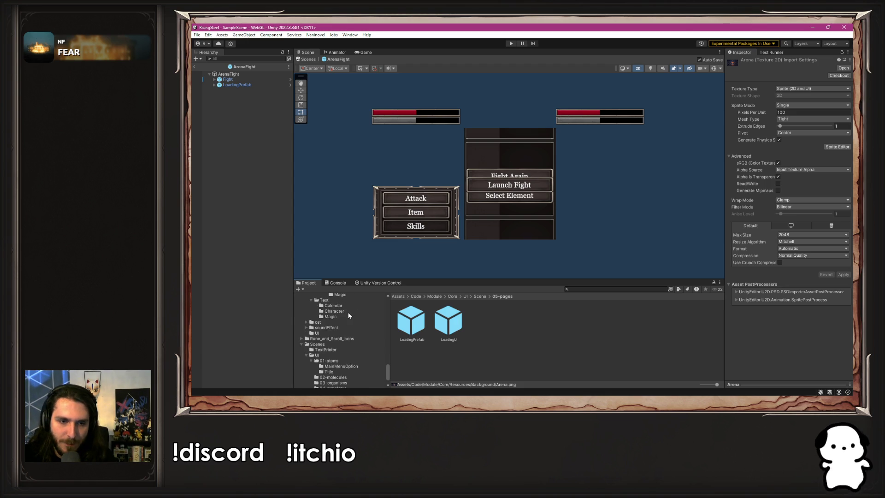
scroll(328, 329, "up", 3)
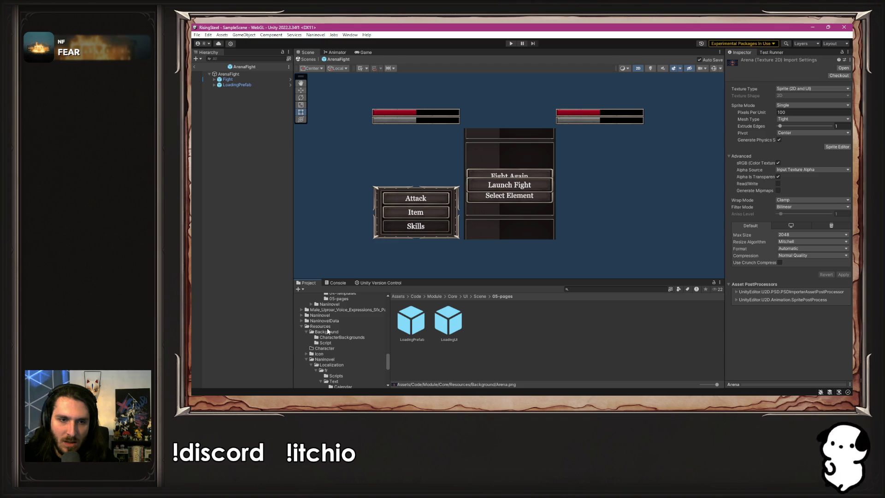
- Select MagicArenaBackground in Resources/Background and paste it into Core/Resources/Background
left_click(325, 327)
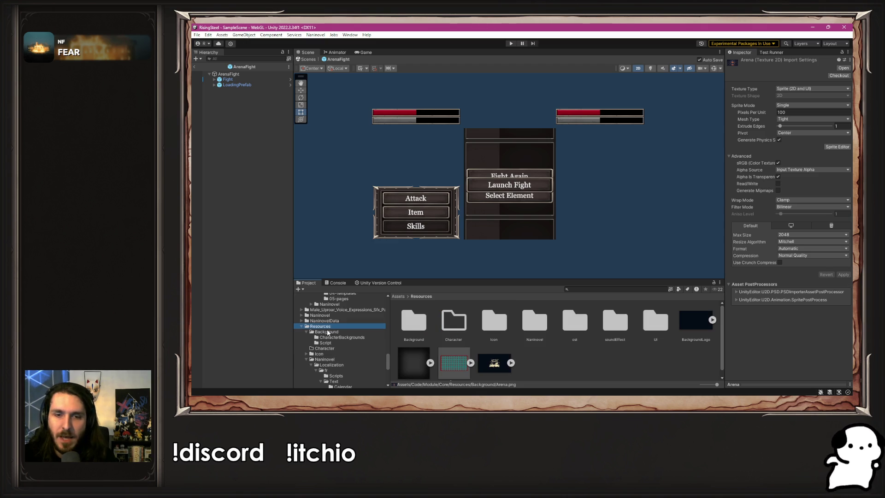
left_click(328, 332)
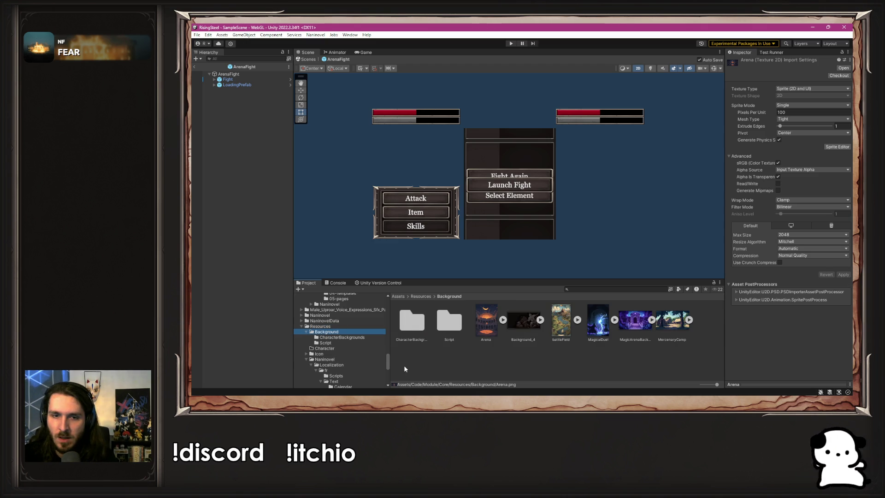
left_click(450, 368)
left_click(622, 329)
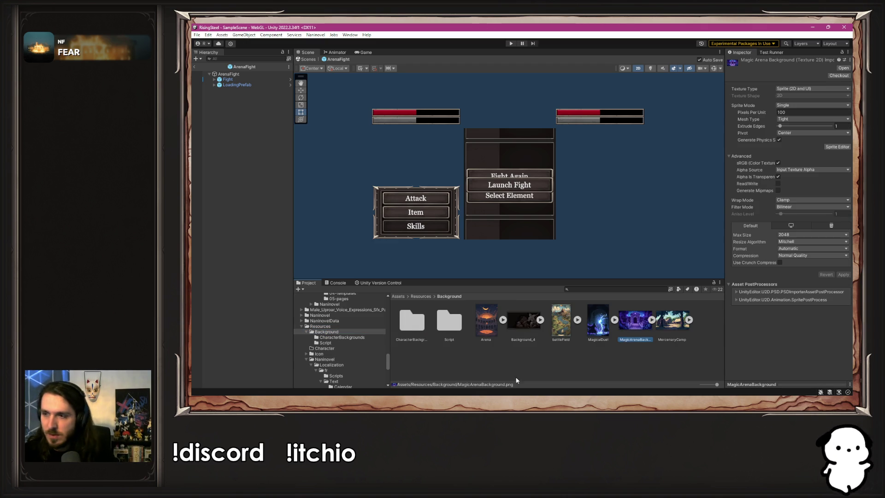
scroll(375, 342, "up", 10)
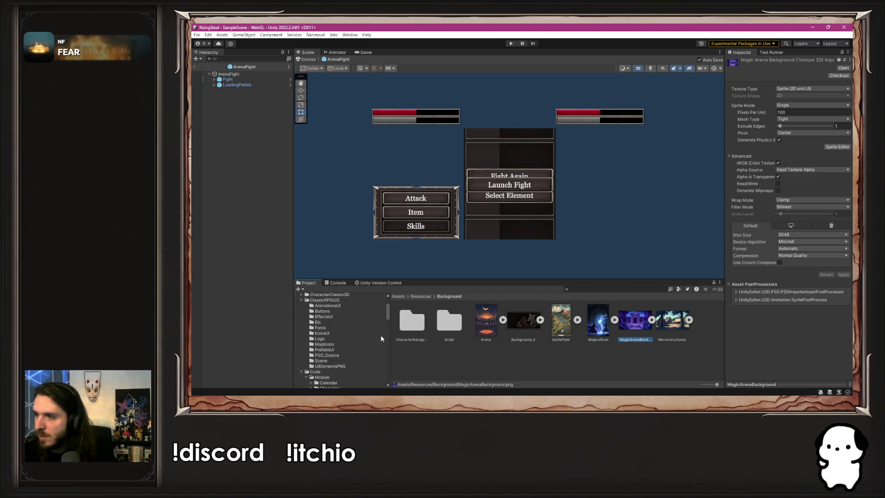
scroll(385, 339, "down", 5)
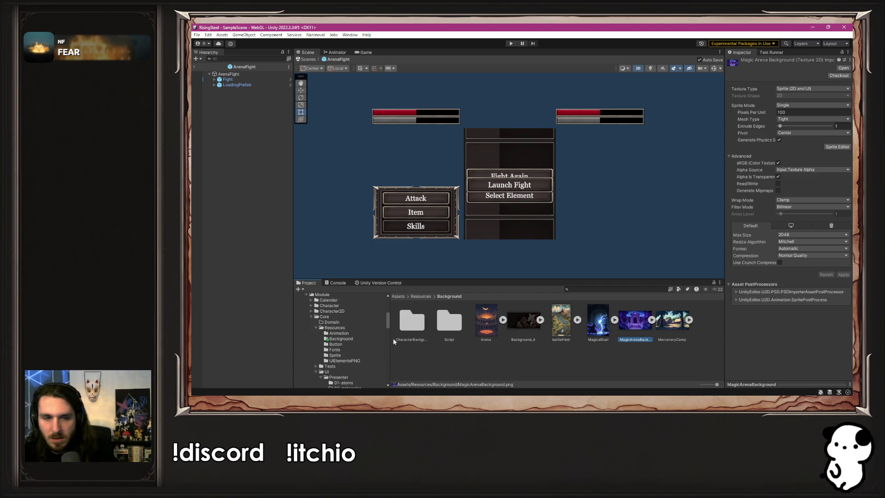
left_click(367, 336)
key("ctrl+v")
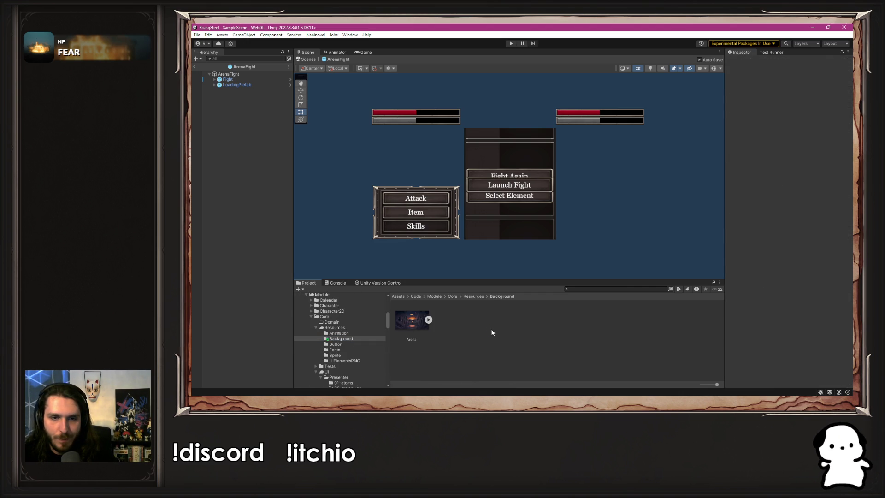
- Rename the MagicArenaBackground copy in the Background folder to Wizard
right_click(456, 326)
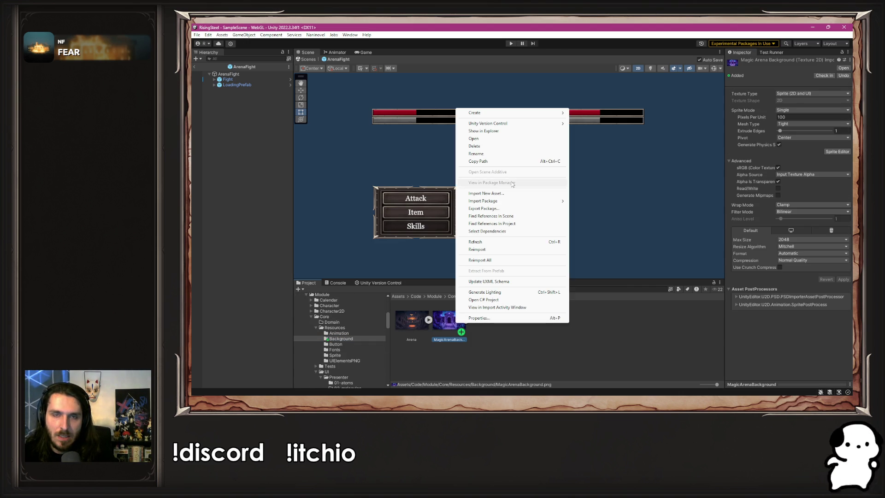
left_click(491, 153)
type("w")
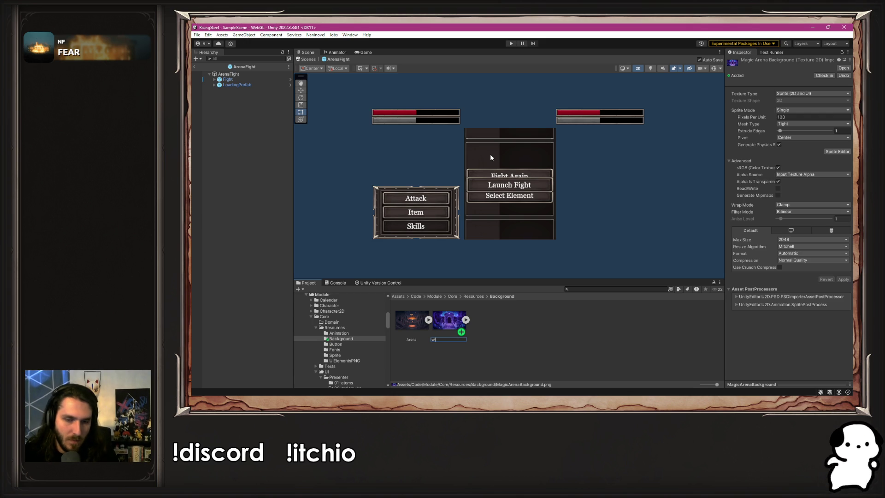
type("izard")
key("ctrl+a")
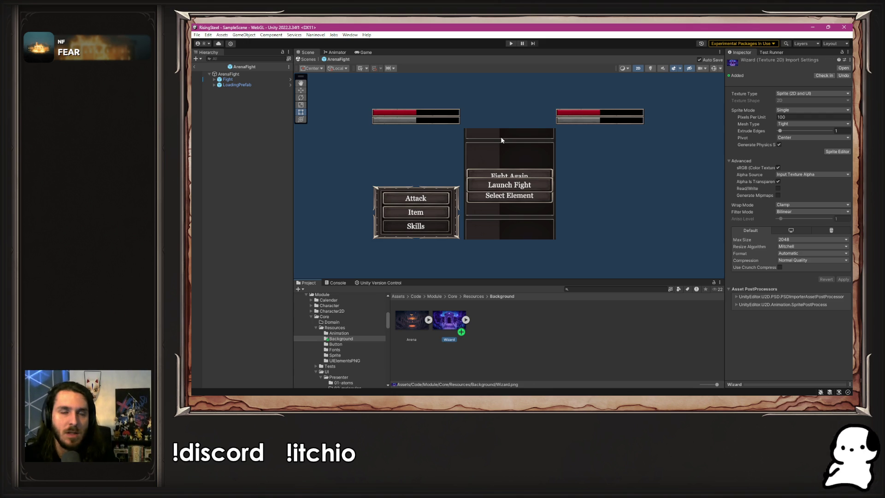
- Browse the Naninovel menu, close it without choosing anything, then reopen it
left_click(318, 36)
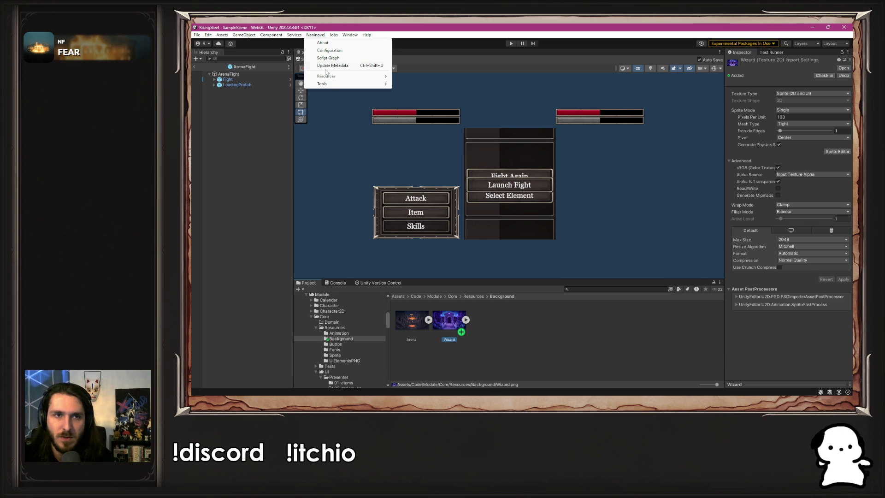
mouse_move(331, 79)
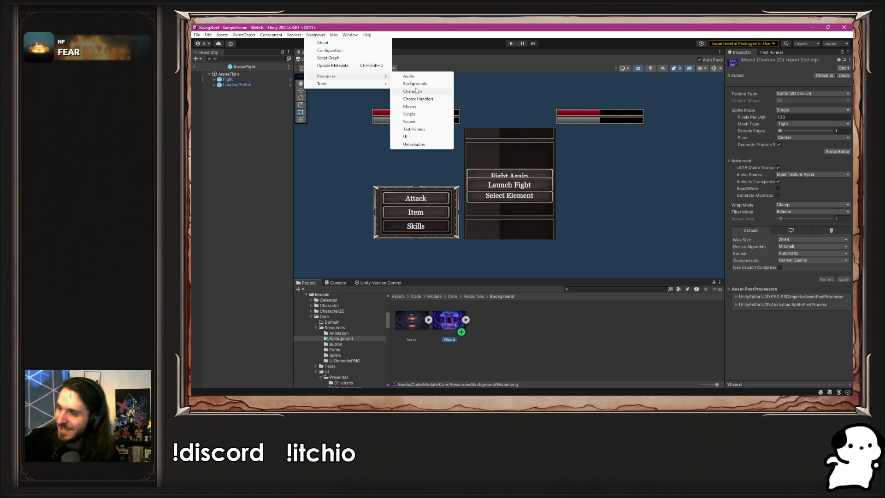
left_click(581, 177)
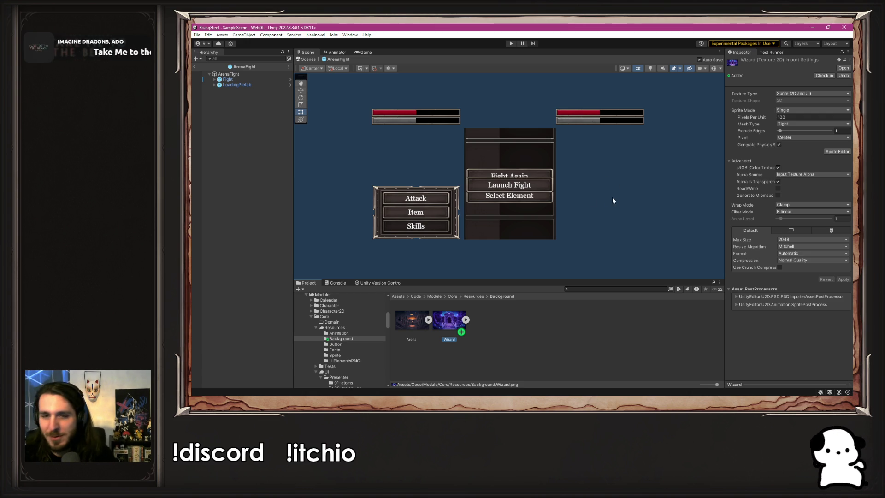
left_click(315, 34)
- Link the Wizard image to the MagicArenaBackground entry in Naninovel Backgrounds and rename the entry Wizard
left_click(315, 35)
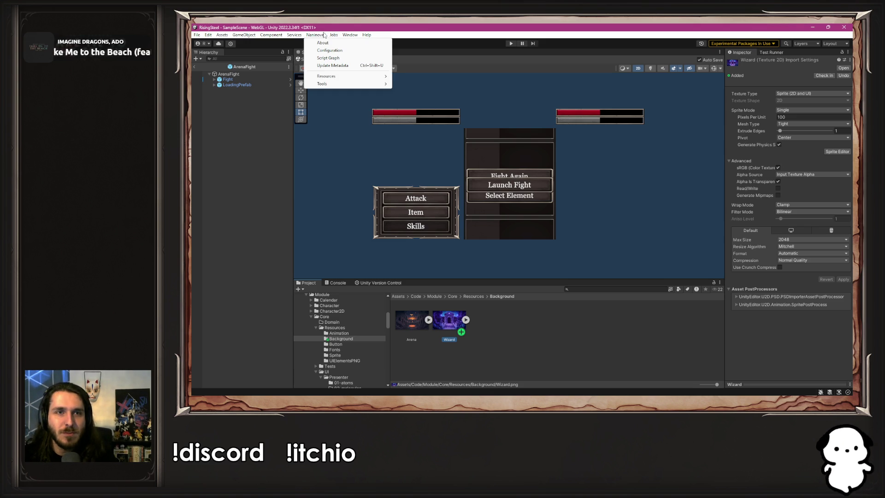
left_click(414, 83)
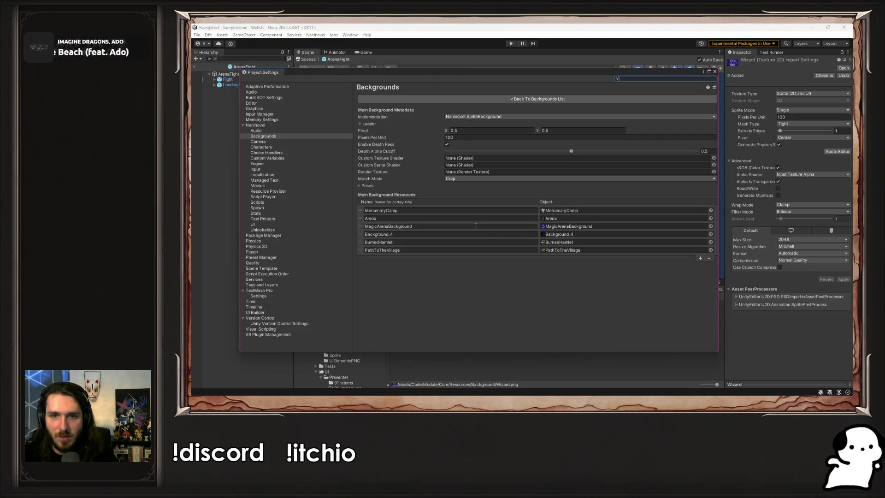
mouse_move(625, 73)
left_mouse_down()
mouse_move(650, 78)
mouse_move(652, 29)
left_mouse_up()
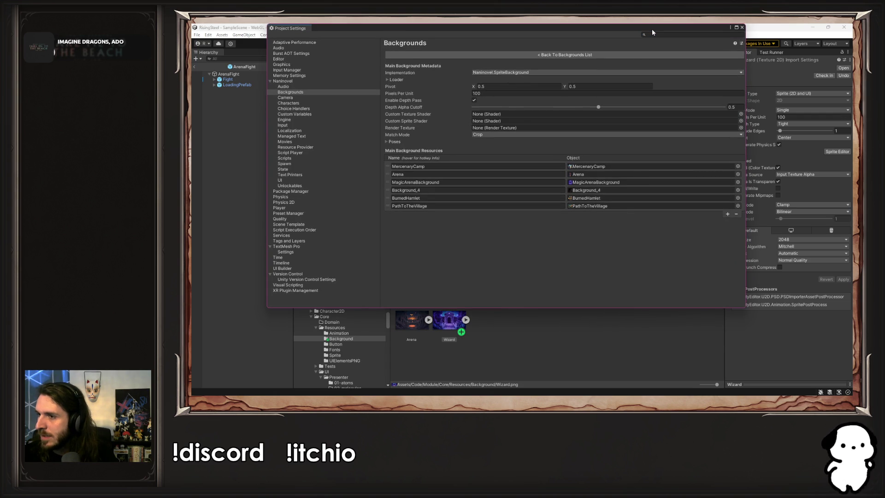
mouse_move(452, 330)
left_mouse_down()
mouse_move(601, 179)
mouse_move(604, 196)
mouse_move(605, 183)
left_mouse_up()
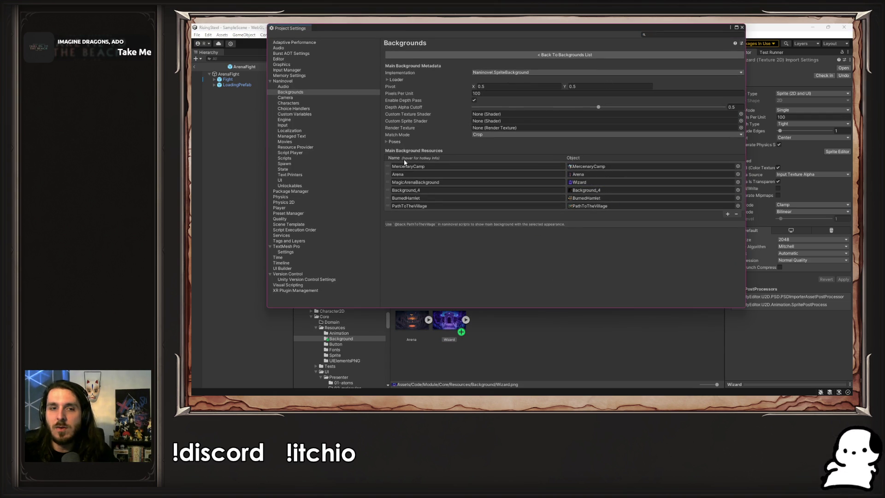
left_click(449, 182)
type("Wizard")
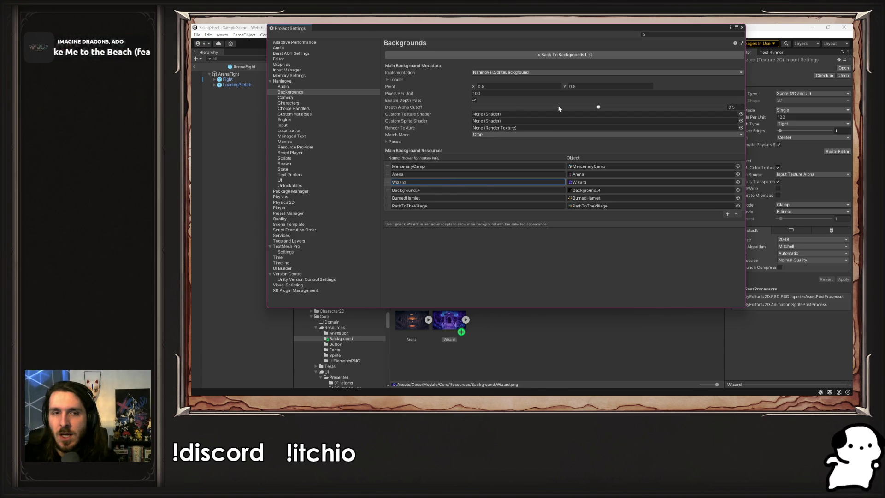
left_click(742, 27)
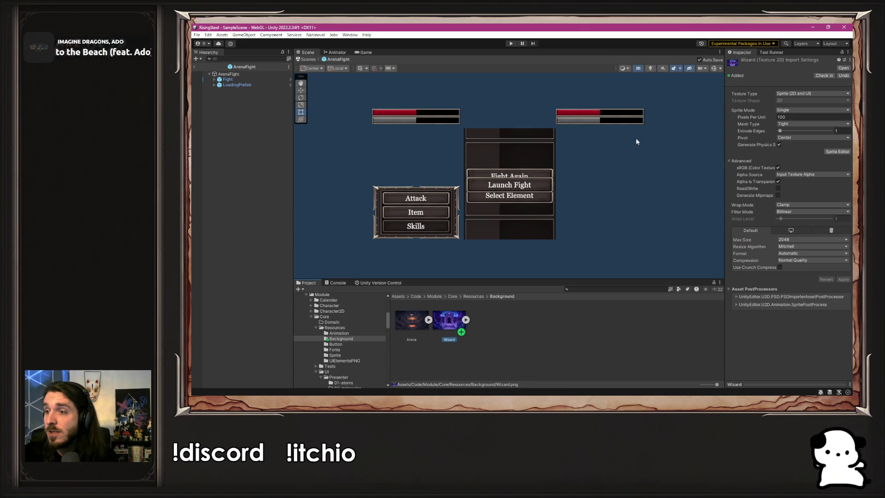
left_click(638, 164)
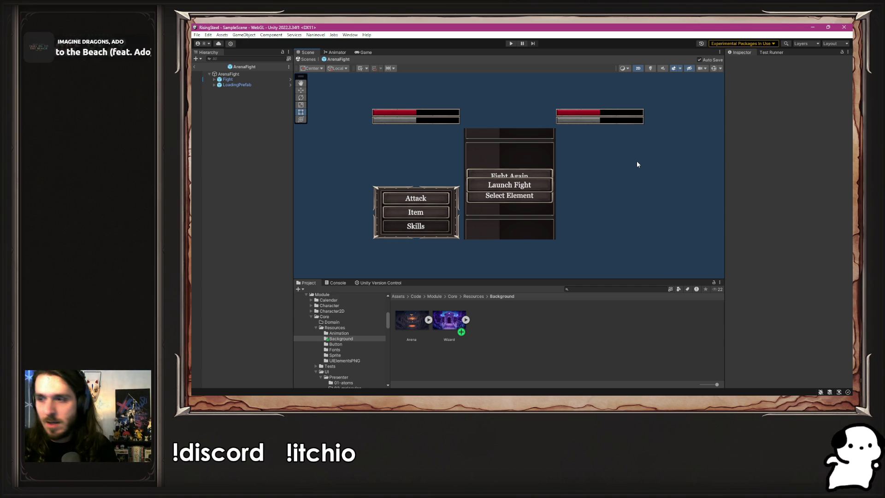
- Dismiss the Copilot chat options in VS Code, switch to Unity and enter Play mode
key("alt+Tab")
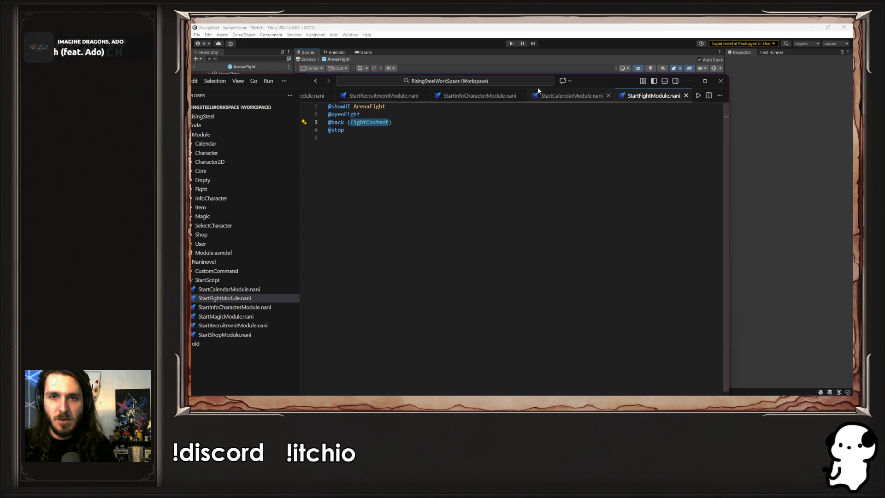
left_click(569, 81)
mouse_move(596, 80)
left_mouse_down()
mouse_move(705, 26)
mouse_move(705, 42)
left_mouse_up()
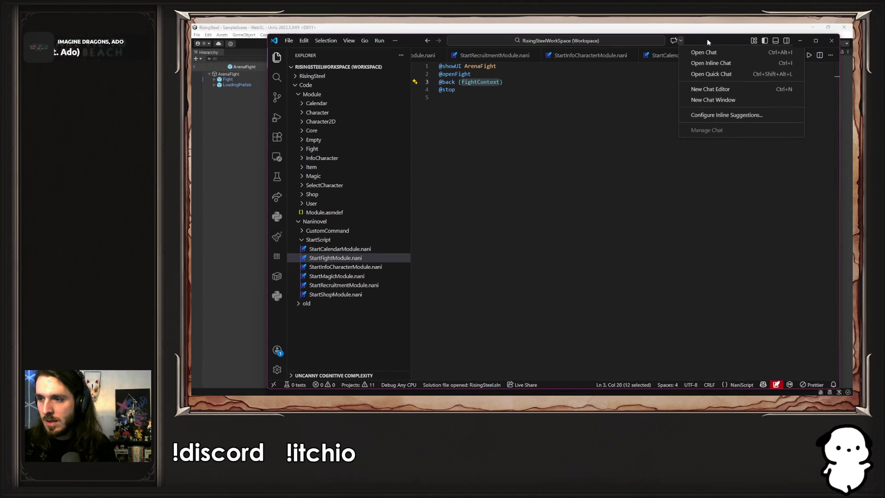
left_click(656, 148)
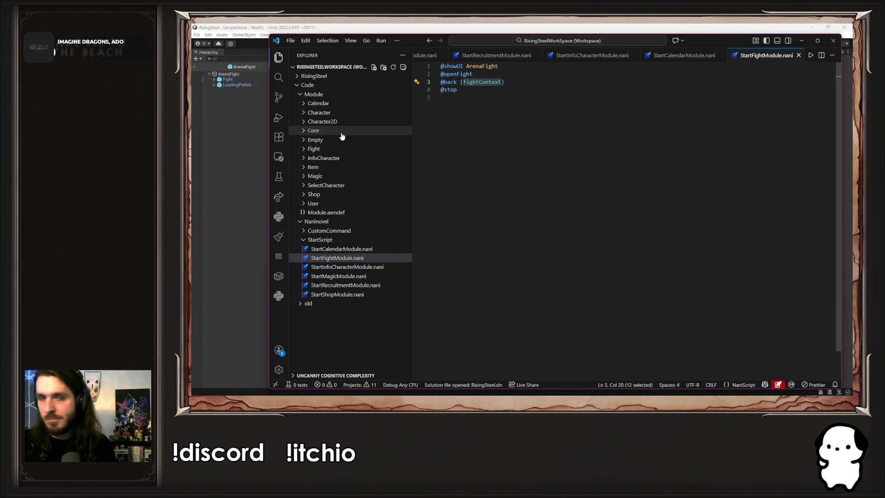
left_click(244, 170)
left_click(511, 43)
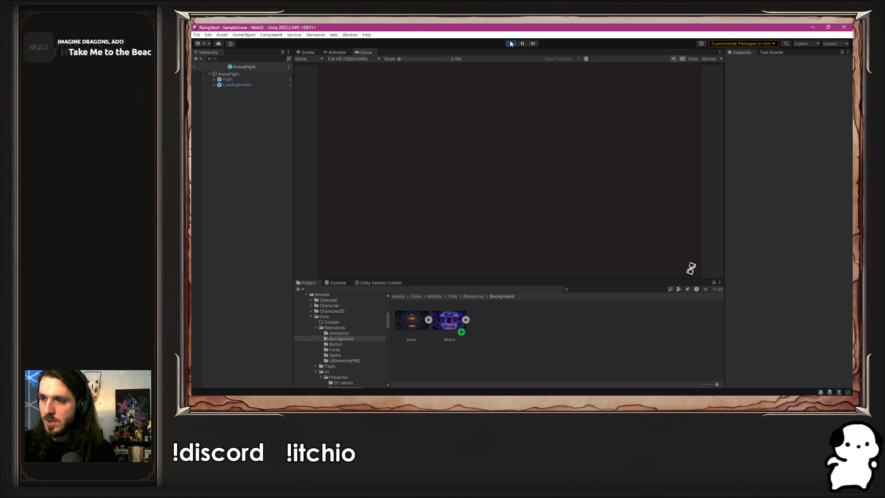
- Launch the fight, inspect the NullReferenceException in the Console, stop playing and open PArenaFight.cs
left_click(506, 110)
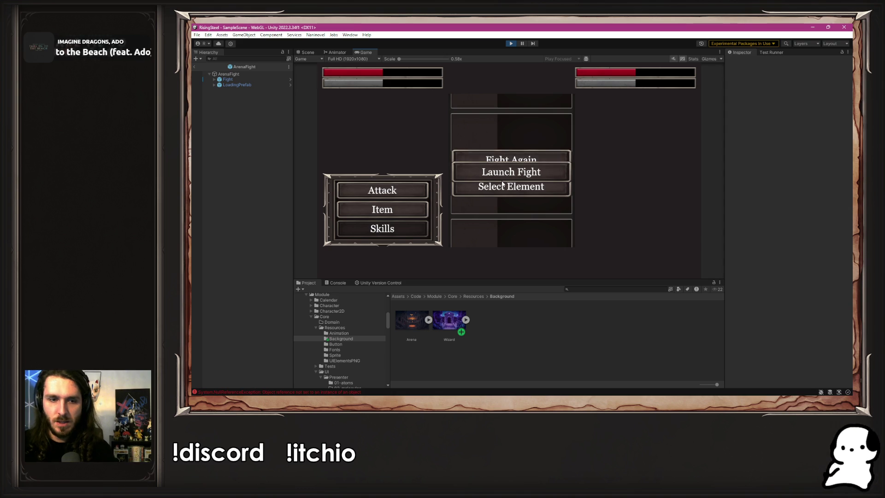
left_click(276, 391)
double_click(369, 300)
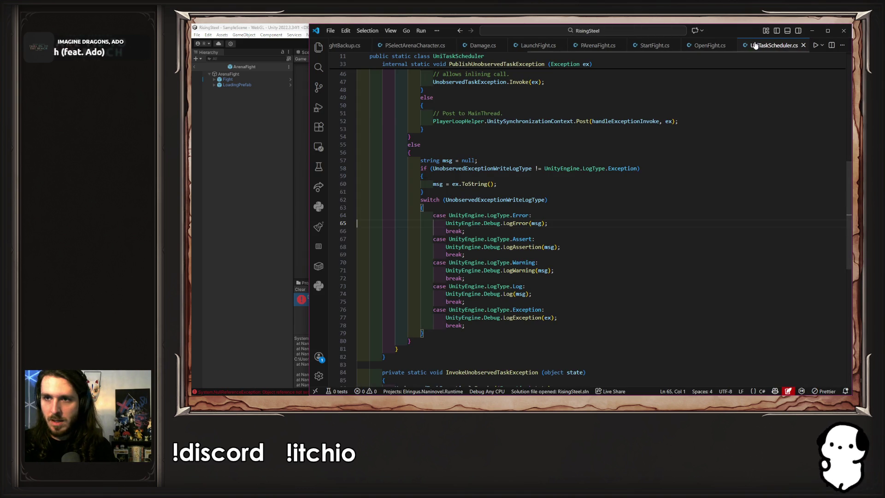
left_click(223, 216)
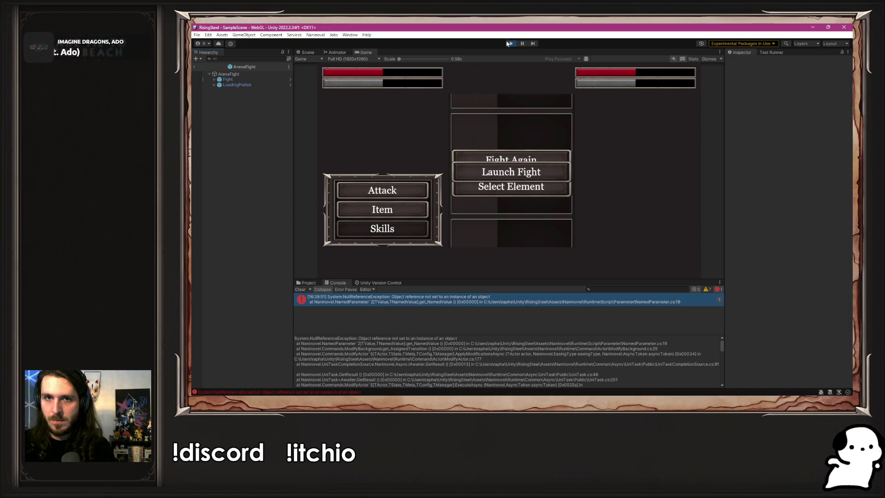
left_click(509, 43)
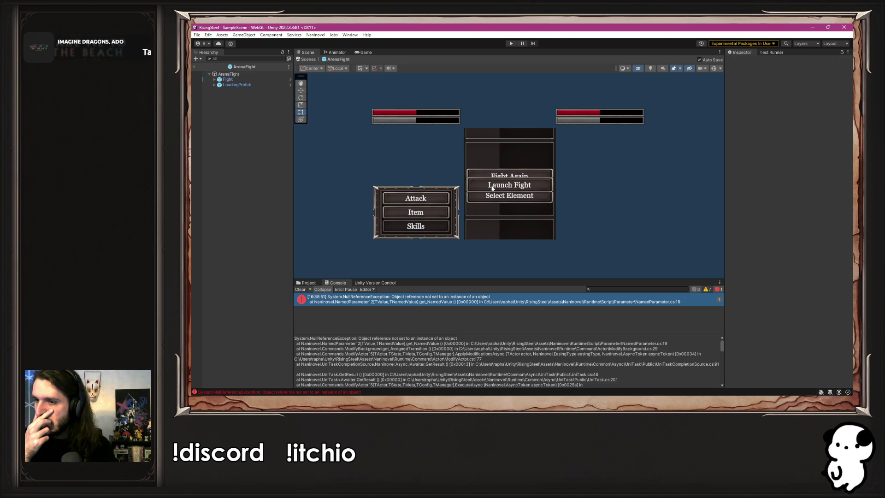
key("alt+Tab")
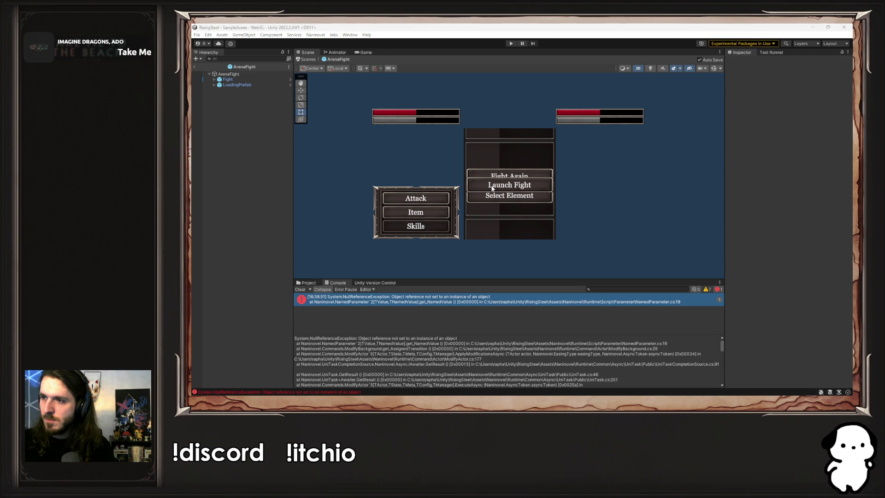
left_click(461, 140, "ctrl")
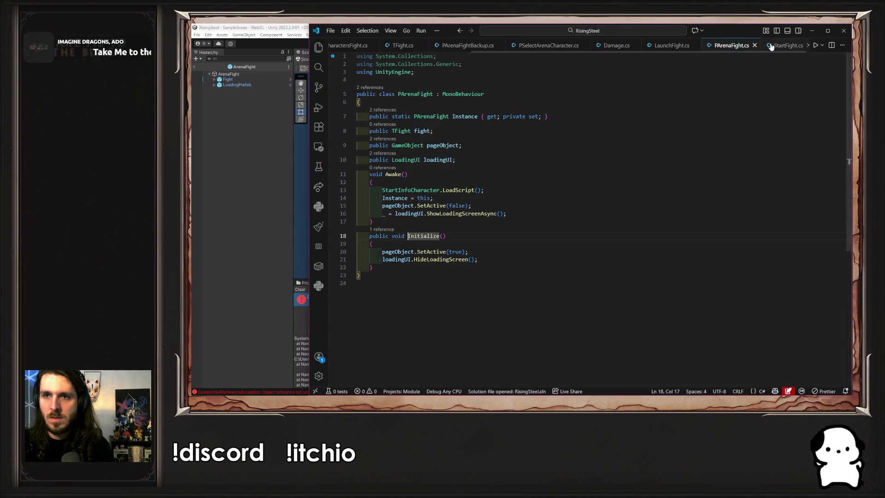
scroll(622, 45, "down", 3)
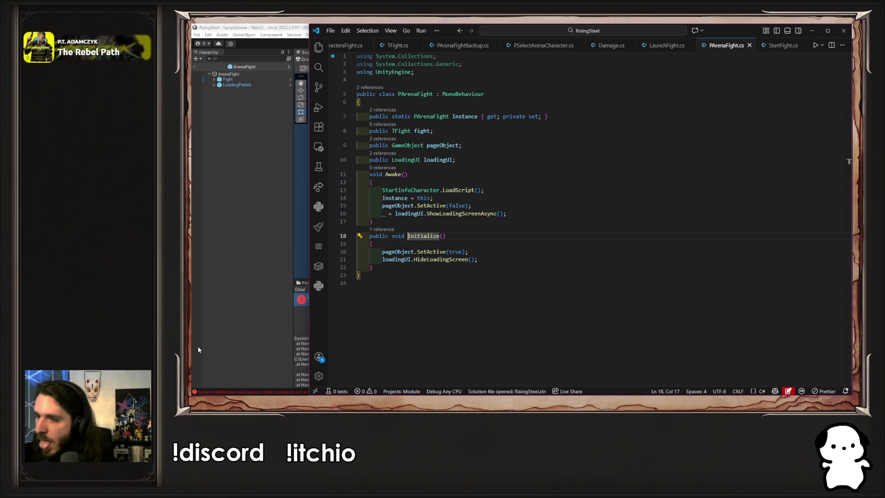
left_click(567, 252)
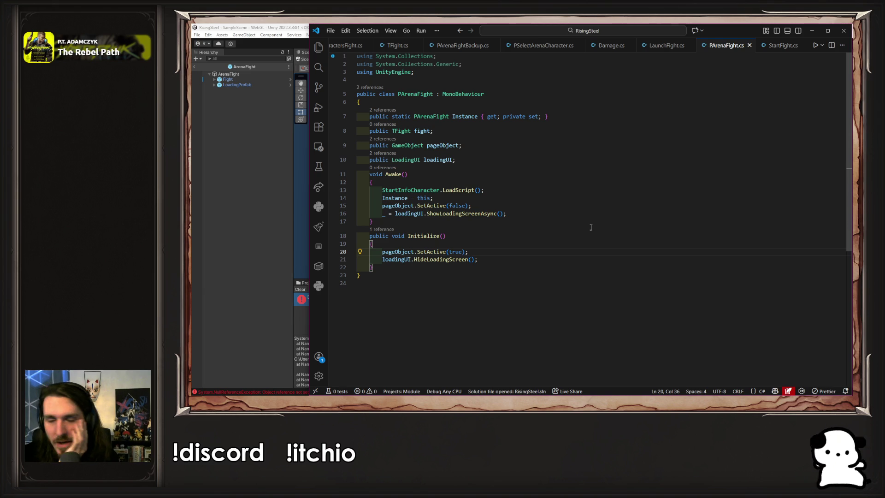
- Clear the Console errors and select the Arena image in the Background folder
left_click(216, 275)
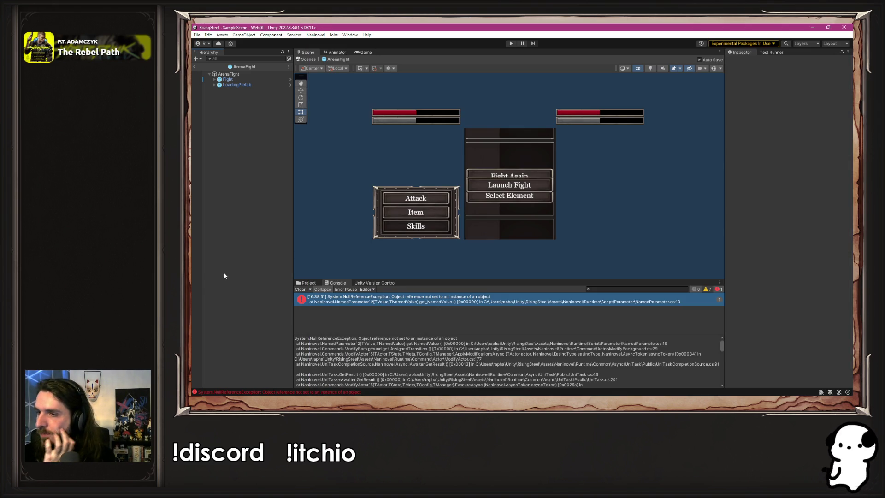
left_click(300, 289)
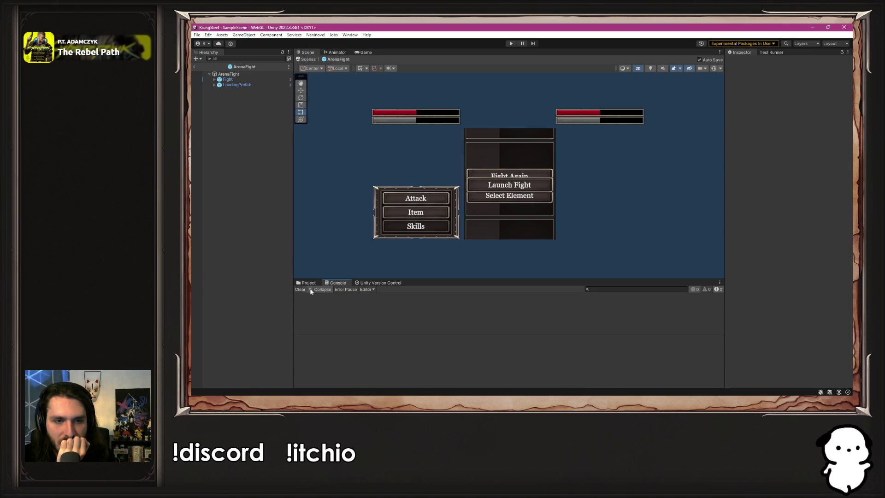
left_click(313, 283)
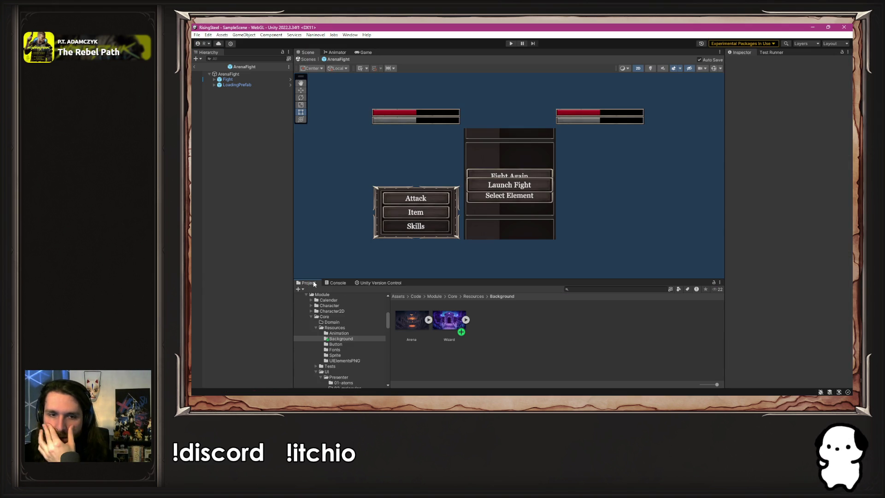
left_click(423, 330)
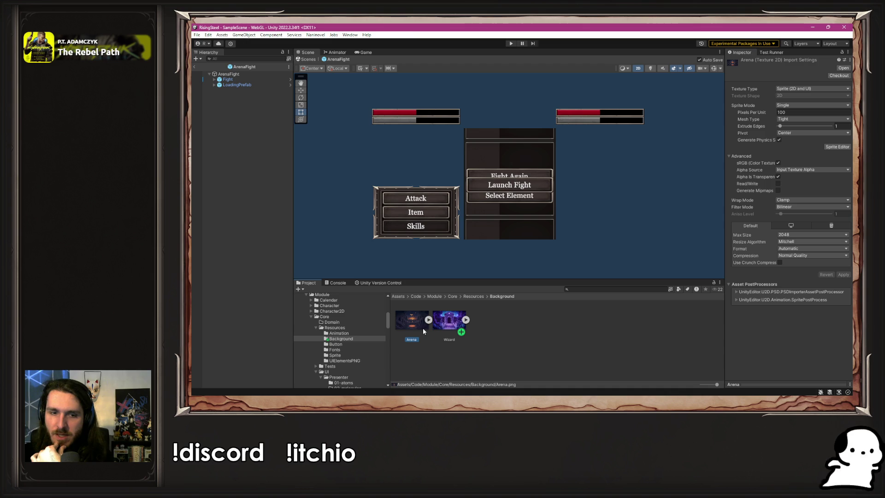
- Check the Arena entry in Naninovel's Backgrounds resources
left_click(316, 35)
mouse_move(346, 76)
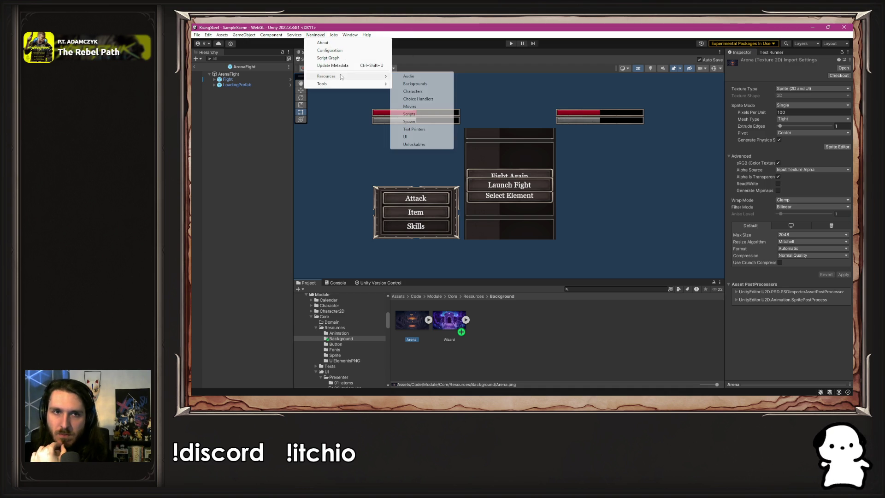
left_click(420, 84)
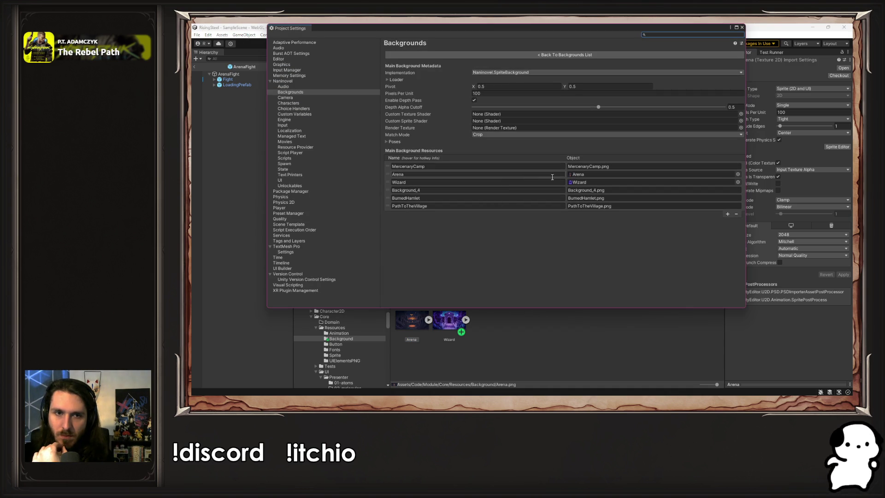
left_click(458, 175)
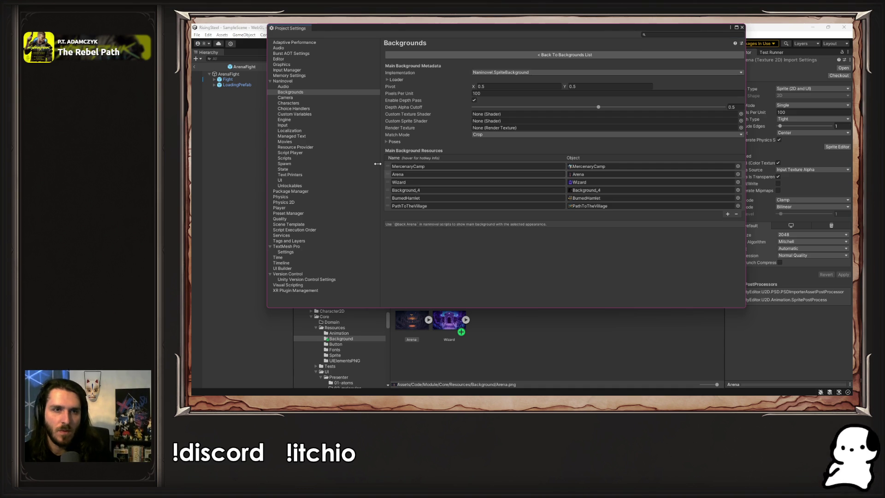
left_click(577, 55)
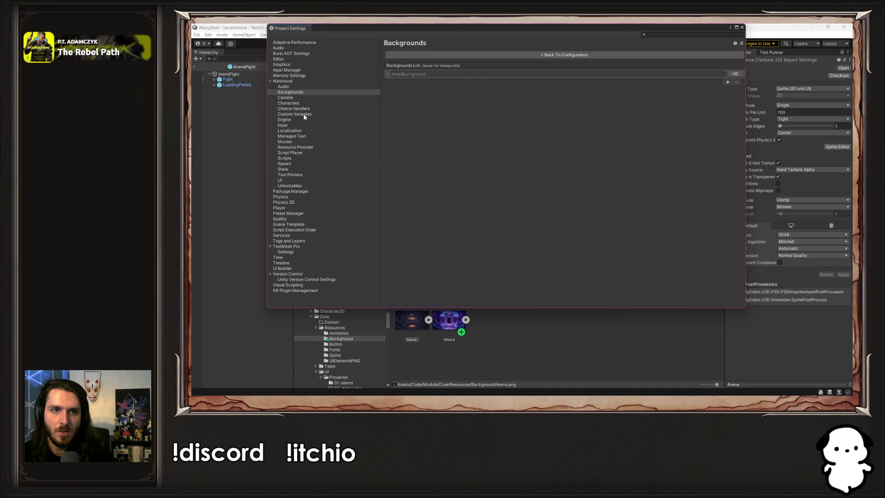
- Confirm the fightContext custom variable is set to Arena, then close Project Settings
left_click(304, 115)
left_click(511, 174)
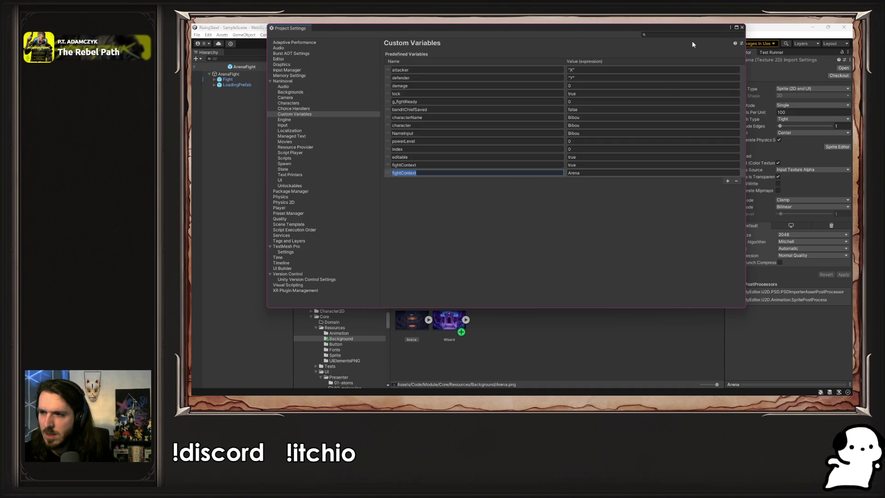
left_click(742, 28)
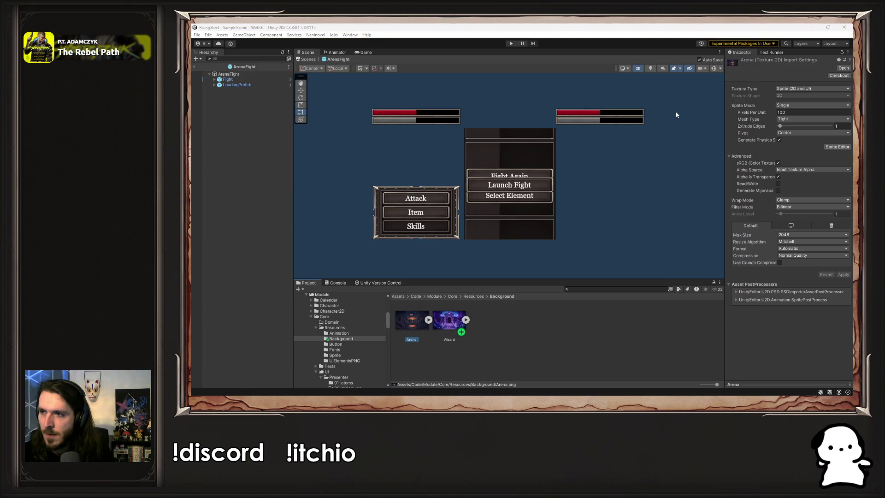
key("alt+Tab")
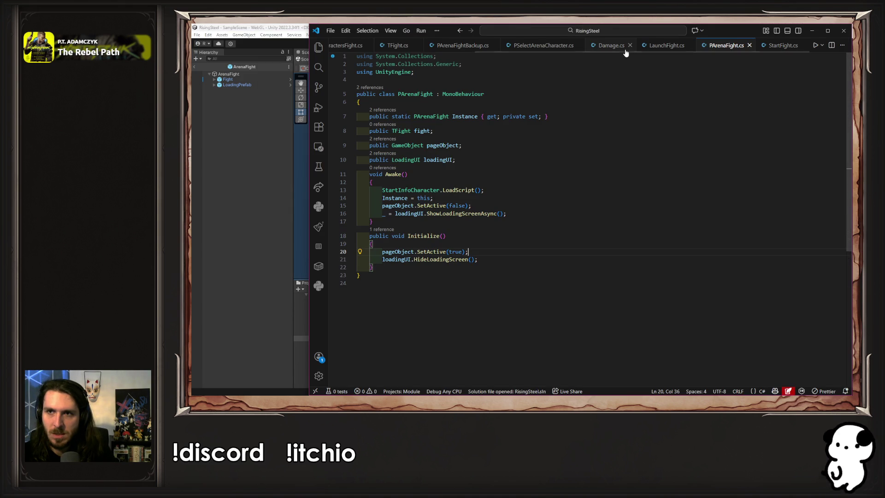
- Type a colon after fightContext on line 3 of StartFightModule.nani
scroll(620, 51, "up", 3)
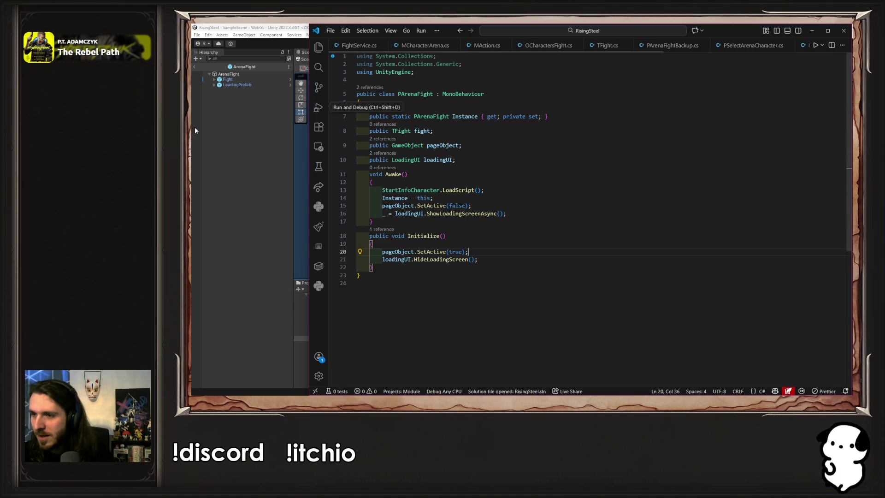
scroll(366, 46, "down", 1)
scroll(366, 46, "down", 5)
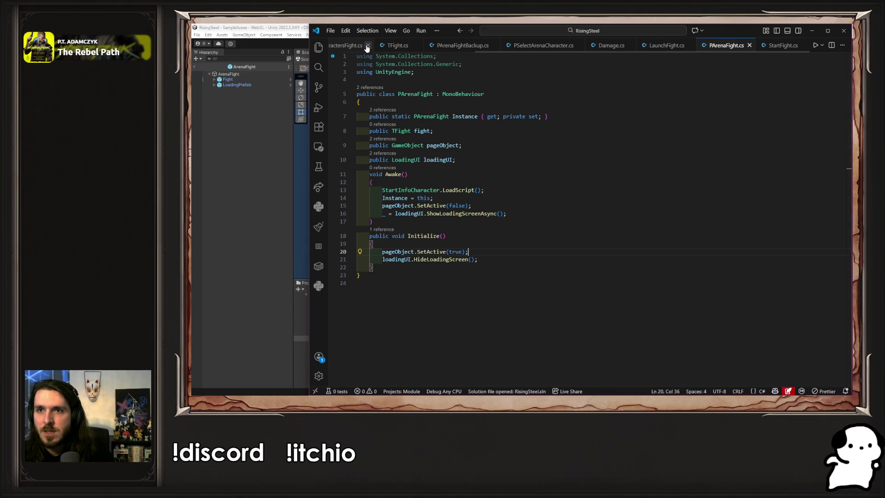
key("alt+Tab")
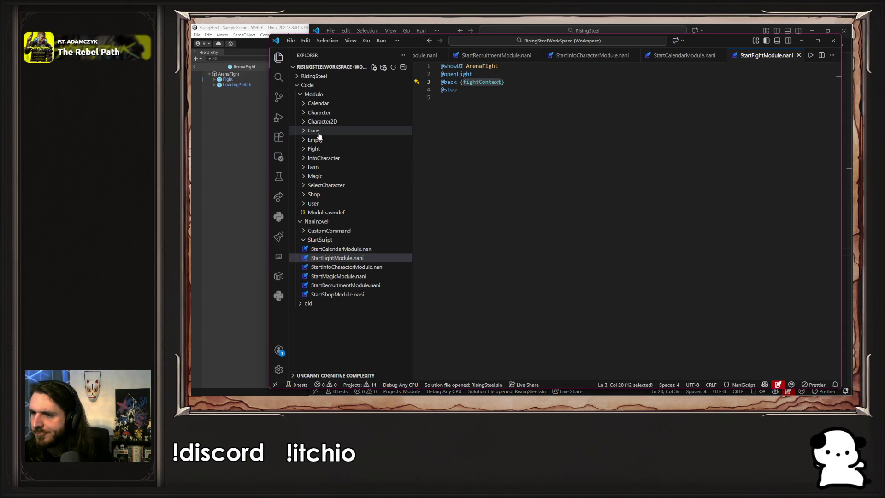
key("Escape")
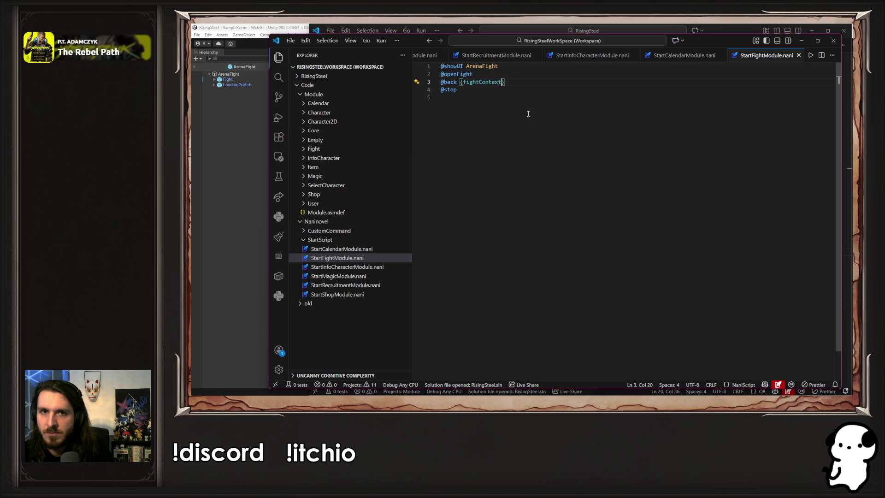
type(":")
key("Tab")
- Undo Copilot's completion so only the colon remains, and save StartFightModule.nani
key("ctrl+s")
key("ctrl+z")
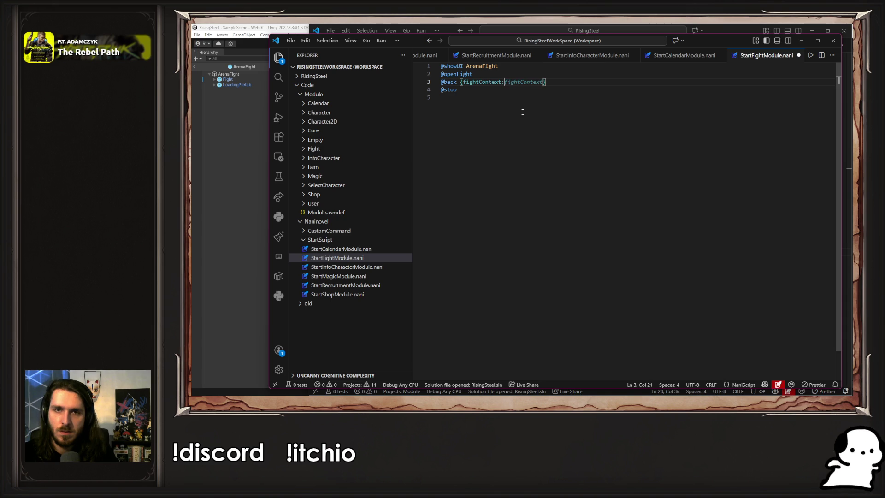
key("ctrl+y")
key("ctrl+z")
key("ctrl+s")
key("alt+Tab")
scroll(372, 358, "down", 10)
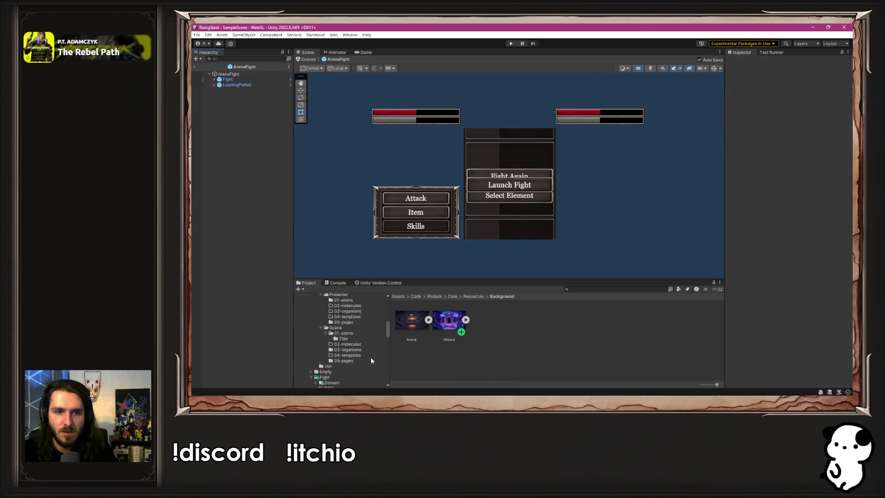
- Locate the Naninovel/StartScript folder in the Project tree and select StartFightModule to view its commands
scroll(373, 357, "up", 5)
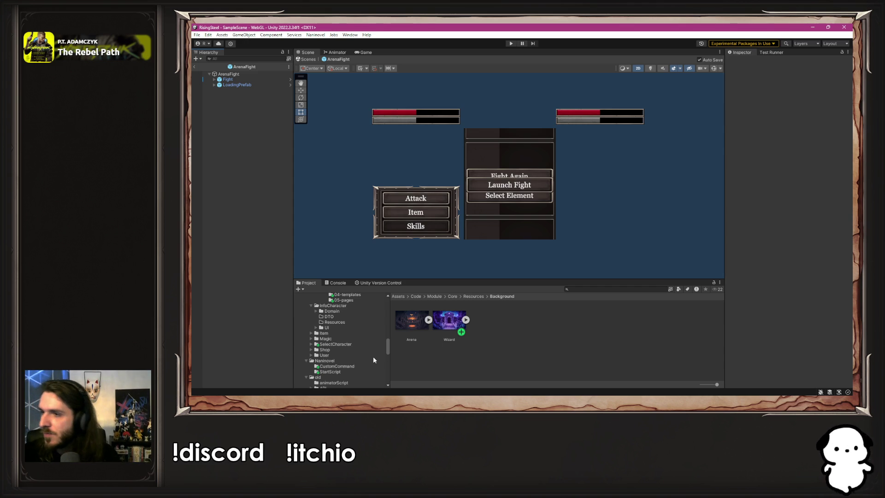
scroll(373, 359, "up", 4)
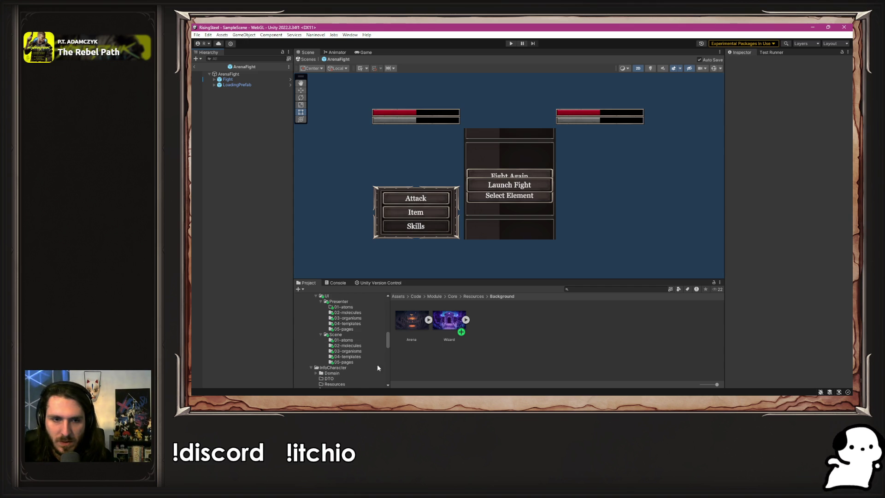
left_click(344, 362)
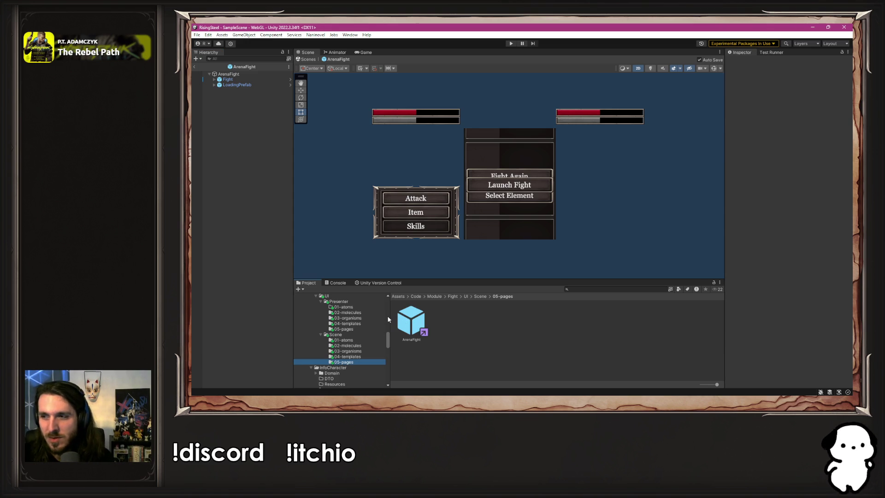
scroll(383, 325, "up", 10)
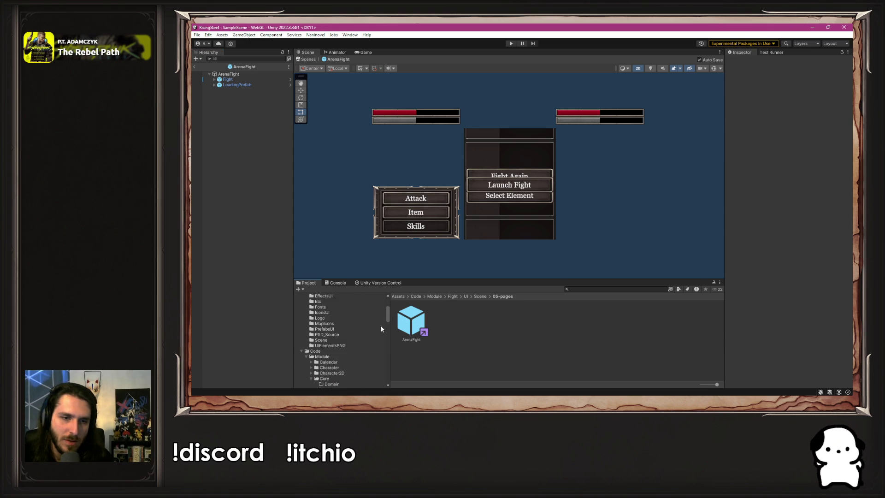
scroll(380, 329, "down", 8)
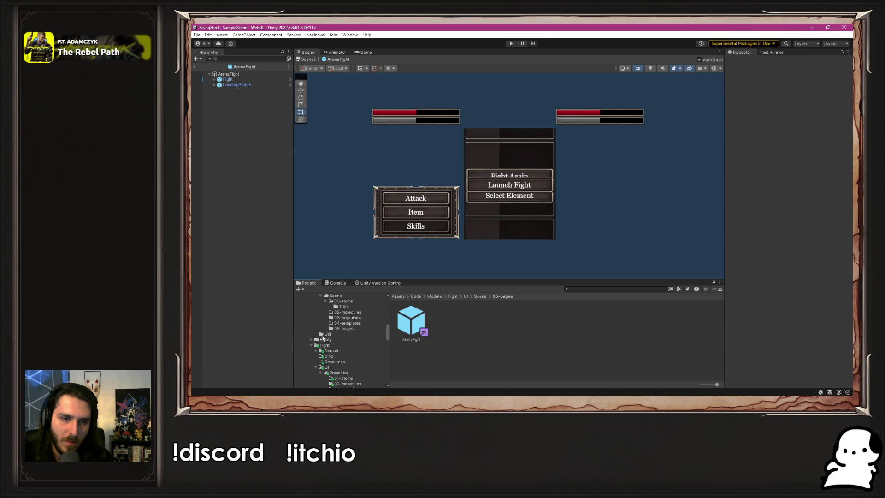
scroll(329, 336, "down", 1)
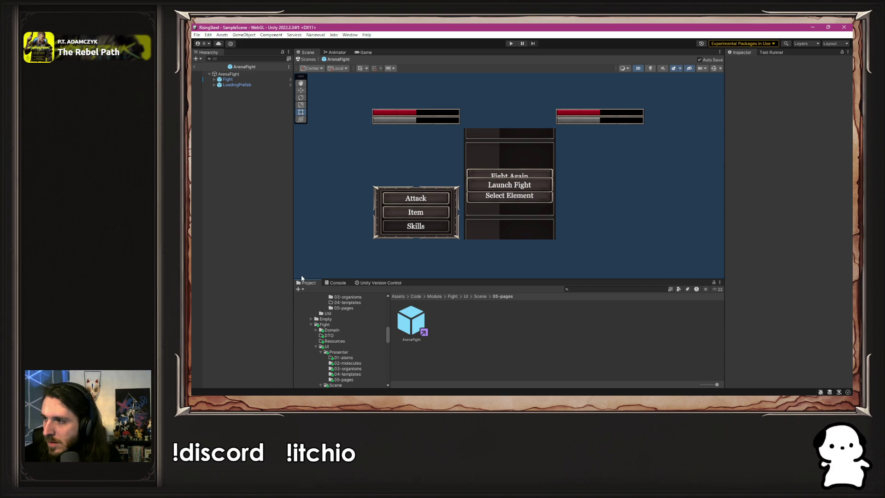
scroll(343, 314, "down", 5)
scroll(353, 325, "down", 8)
scroll(352, 328, "up", 3)
left_click(342, 340)
left_click(451, 316)
mouse_move(818, 112)
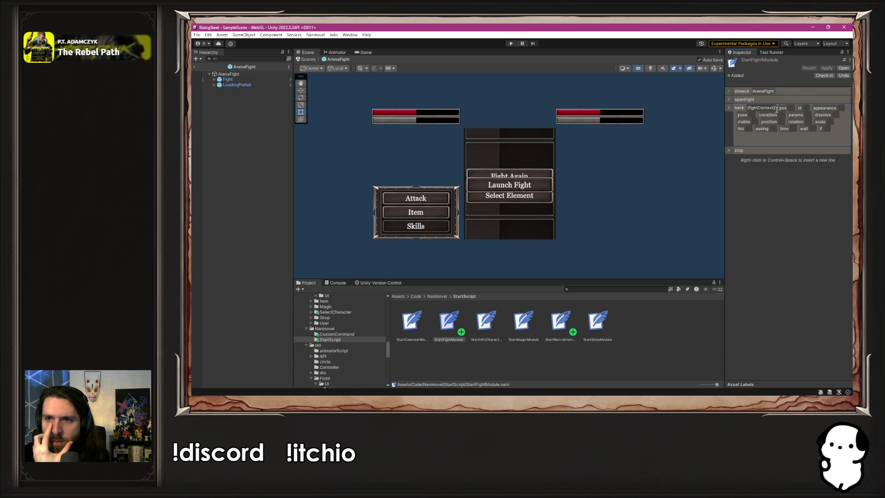
- Compare StartCalendarModule, StartShopModule and the other start module scripts, then reselect StartFightModule
left_click(412, 321)
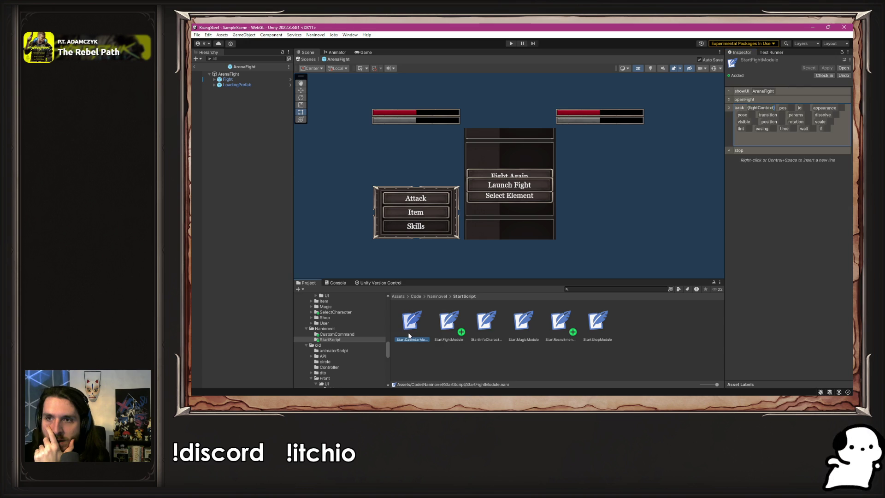
left_click(486, 320)
left_click(528, 322)
left_click(561, 322)
left_click(598, 322)
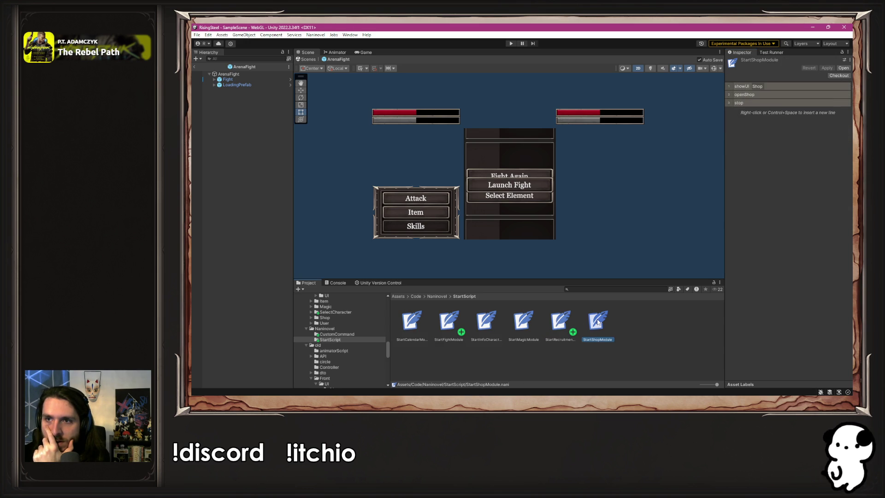
left_click(449, 323)
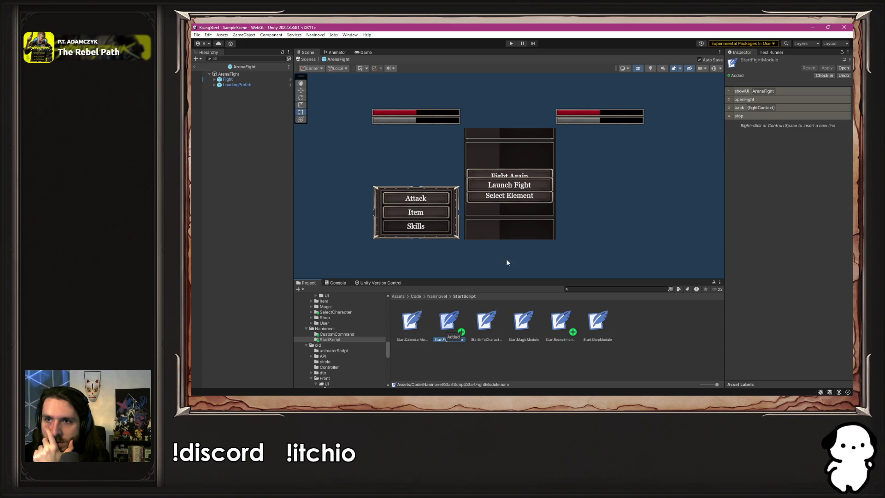
- Append :Arena after fightContext on the back line and save the script
mouse_move(774, 112)
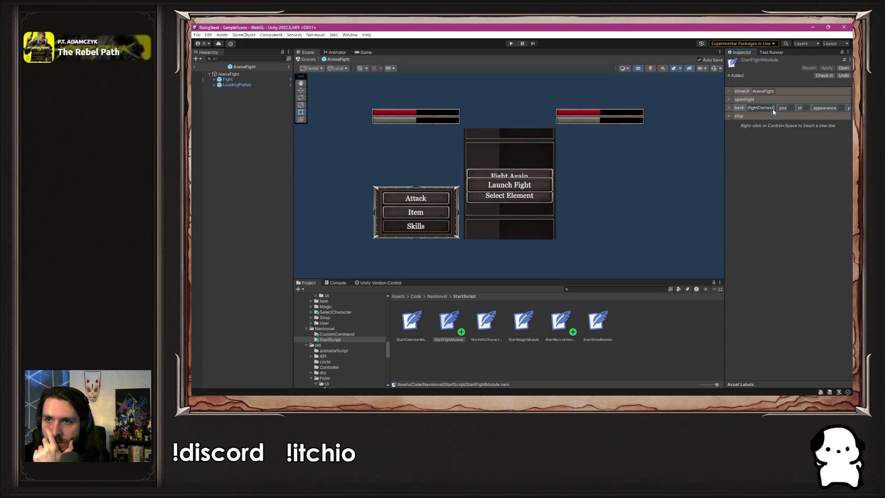
type(":Arena")
key("ctrl+s")
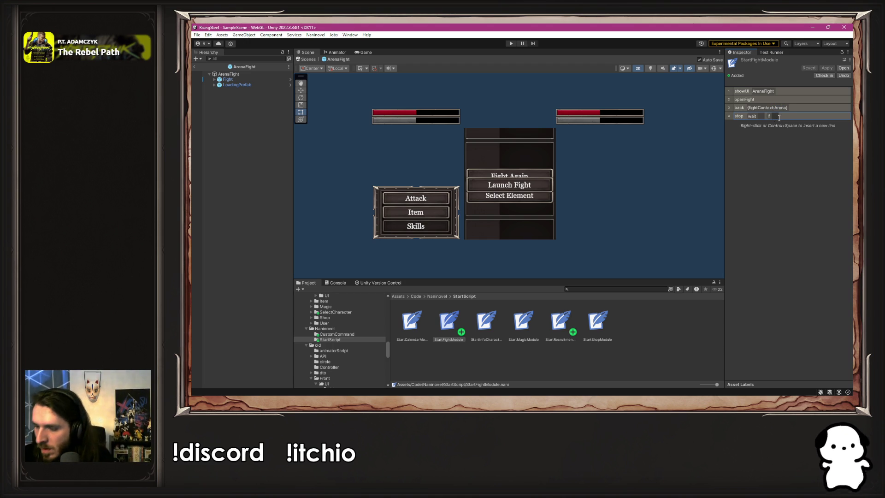
left_click(568, 186)
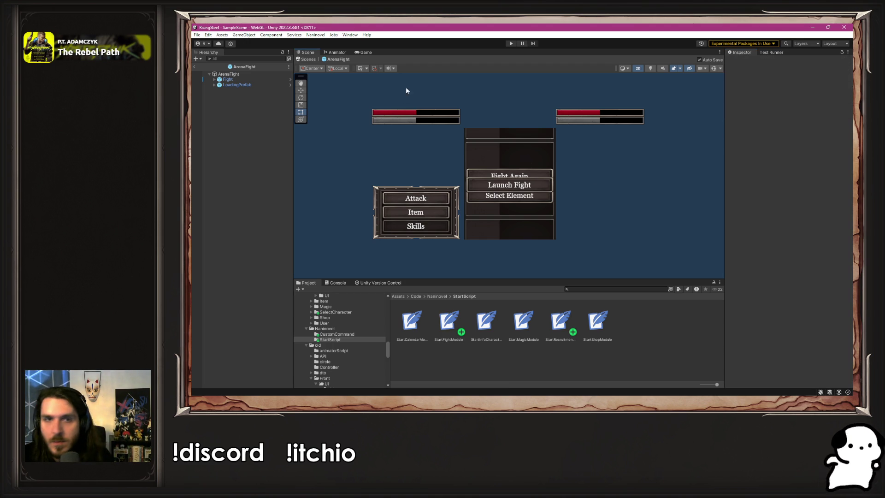
left_click(511, 44)
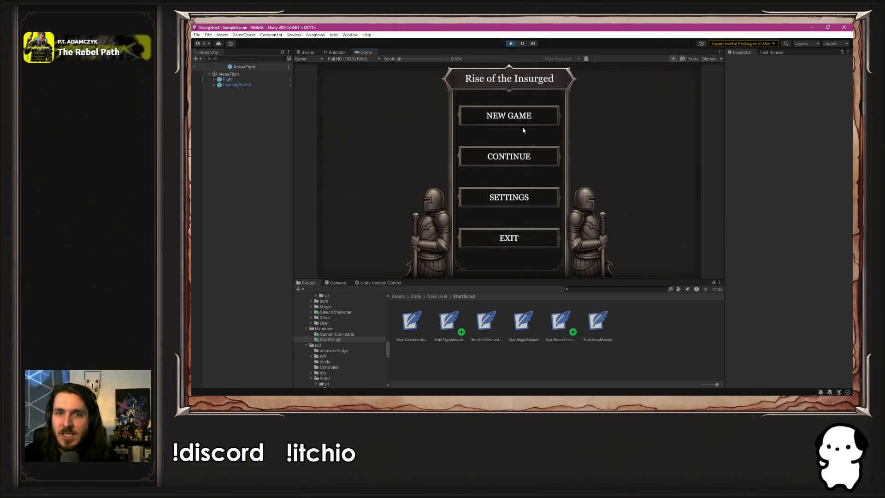
- Start a NEW GAME, let the fight scene load, then stop the play-test
left_click(521, 122)
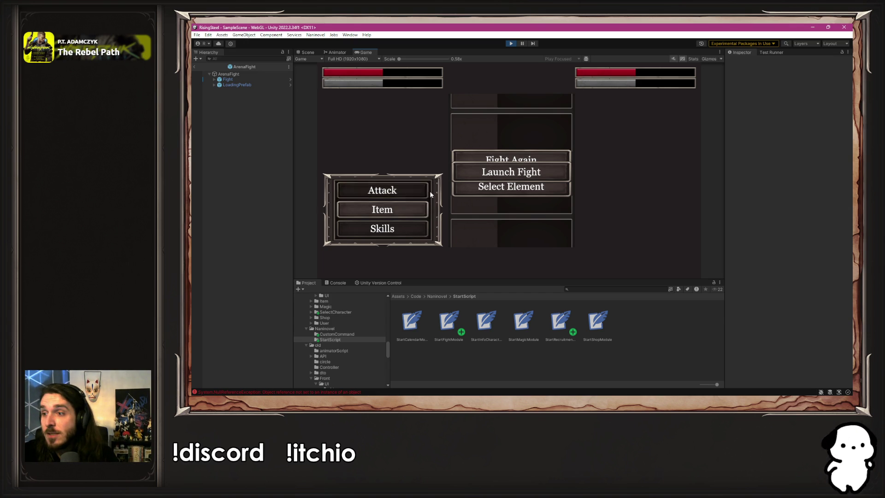
scroll(503, 116, "up", 1)
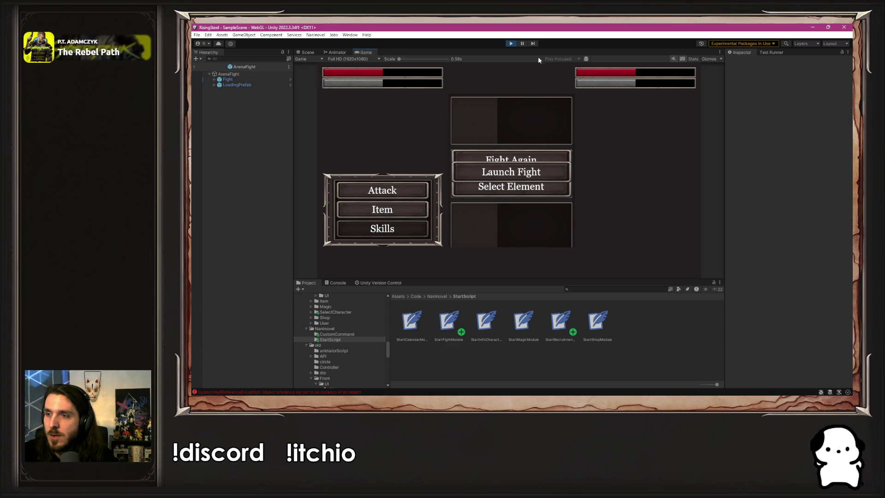
left_click(511, 44)
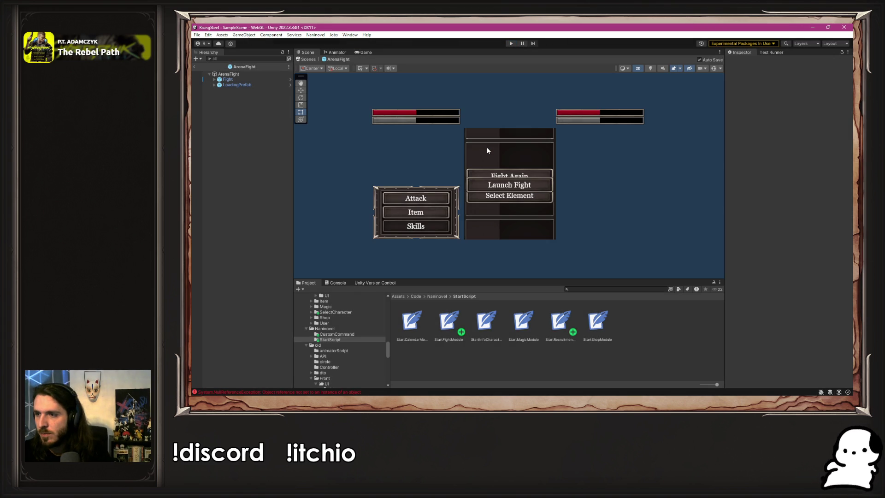
key("alt+Tab")
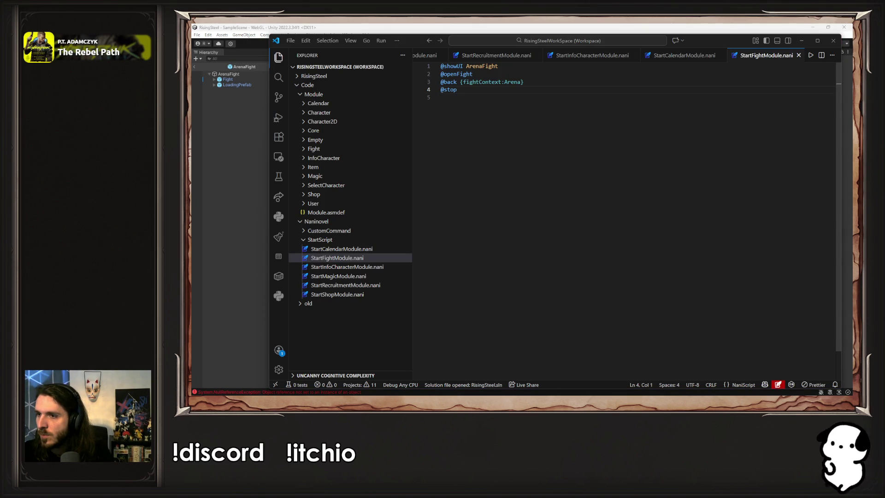
key("alt+Tab")
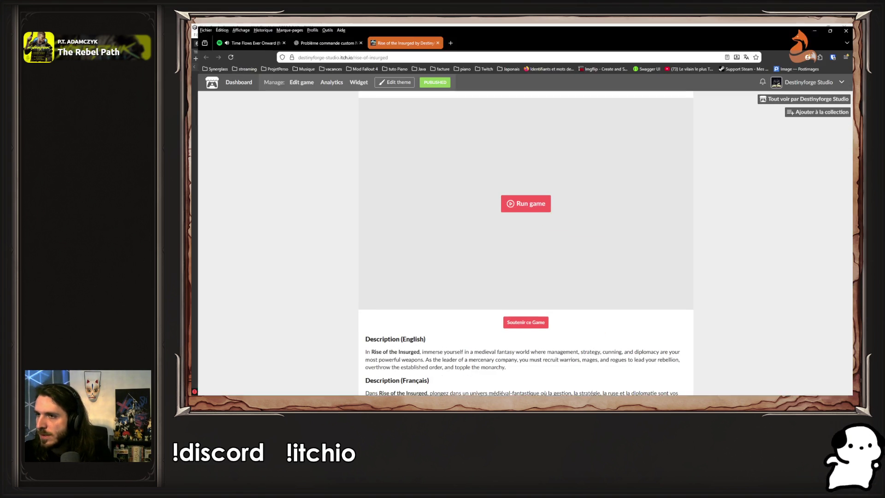
key("alt+Tab")
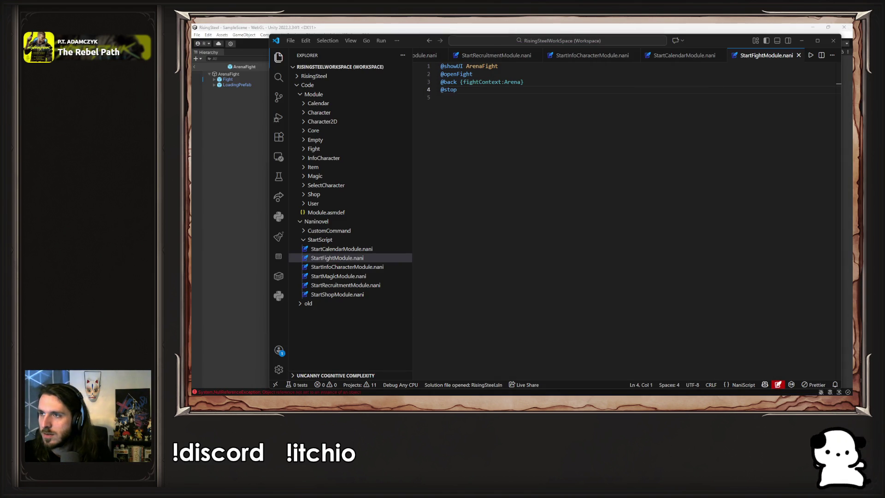
key("Up")
key("End")
key("shift+Home")
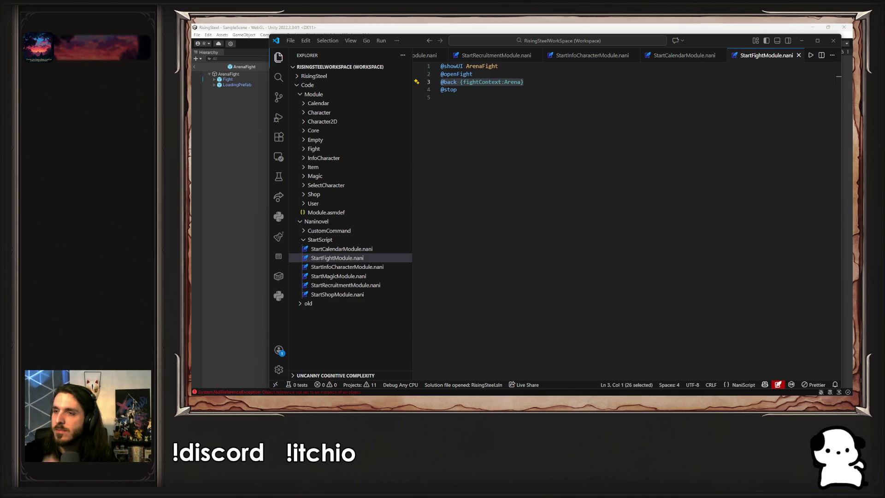
mouse_move(884, 115)
left_mouse_down()
mouse_move(818, 115)
mouse_move(635, 23)
left_mouse_up()
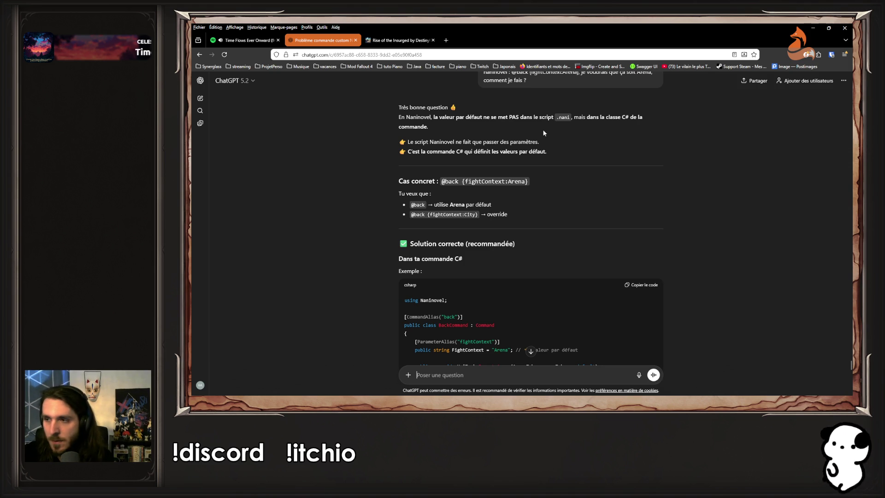
- Read through ChatGPT's reply about an Arena default, then open Unity's console error list
scroll(513, 131, "up", 2)
scroll(390, 173, "down", 3)
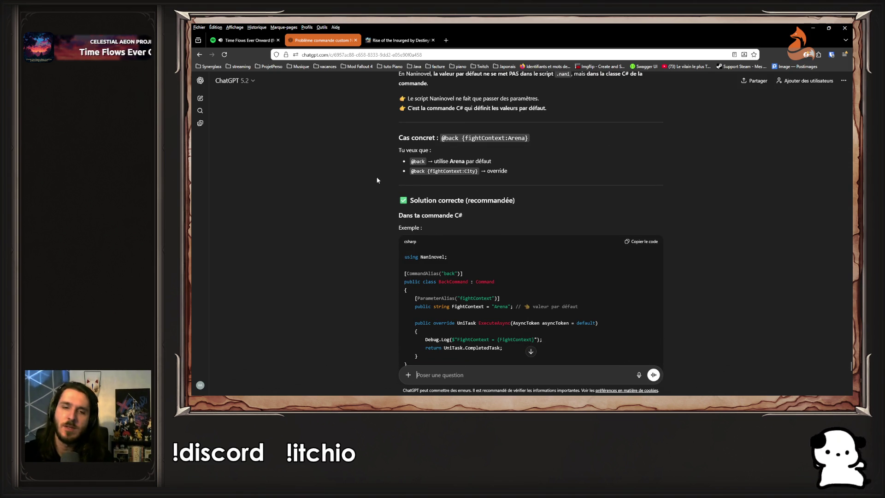
scroll(387, 184, "down", 3)
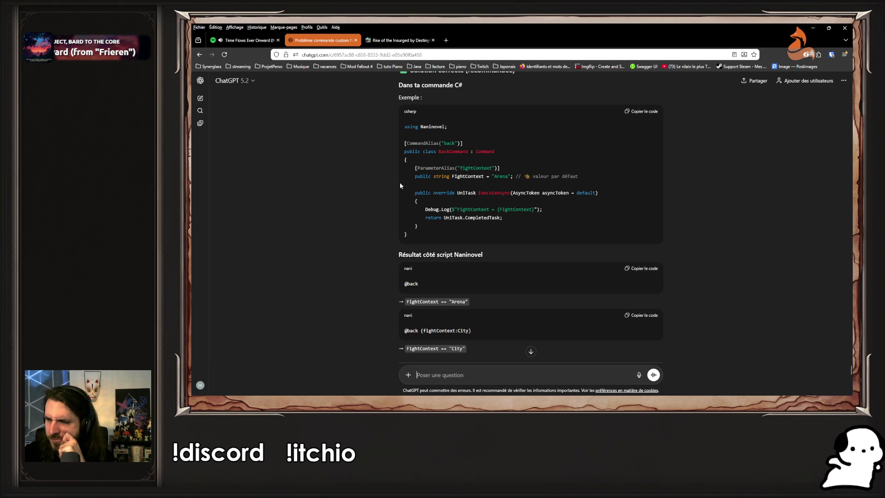
scroll(400, 182, "down", 15)
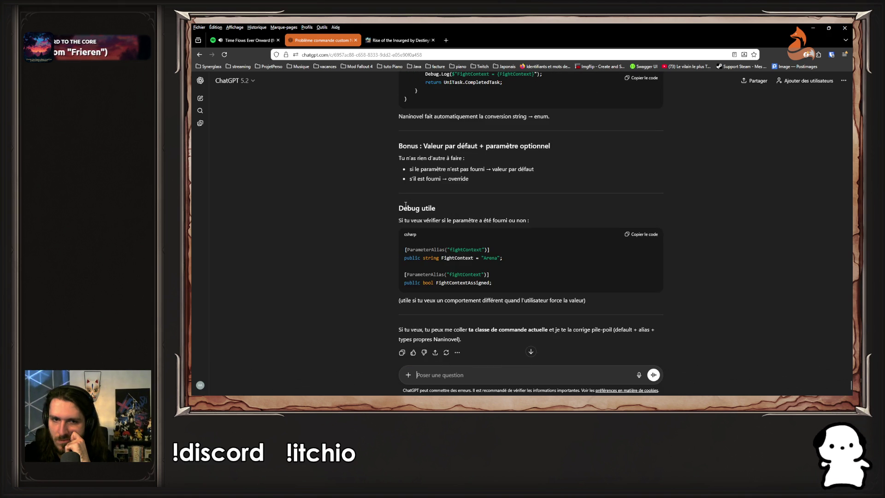
scroll(406, 205, "up", 15)
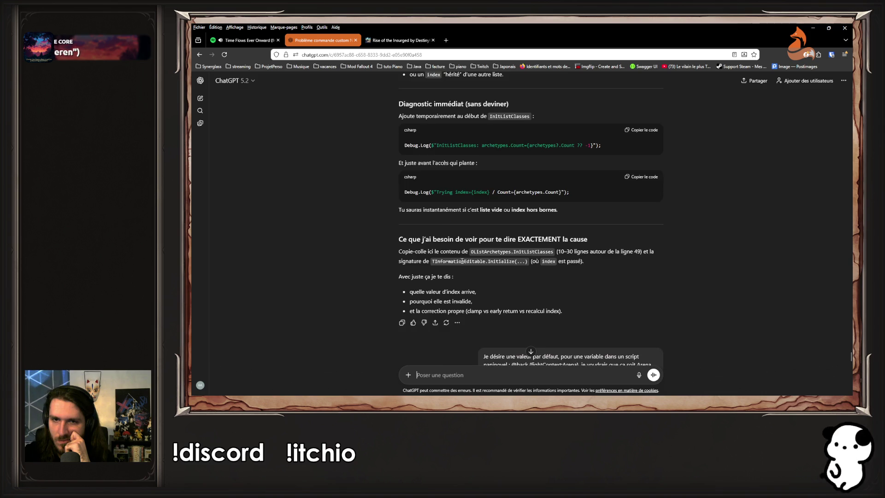
scroll(461, 259, "down", 3)
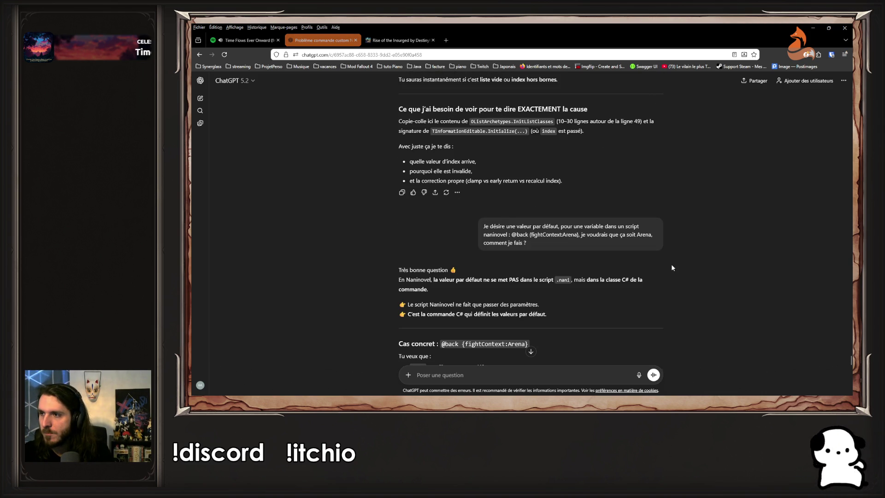
key("alt+Tab")
left_click(334, 393)
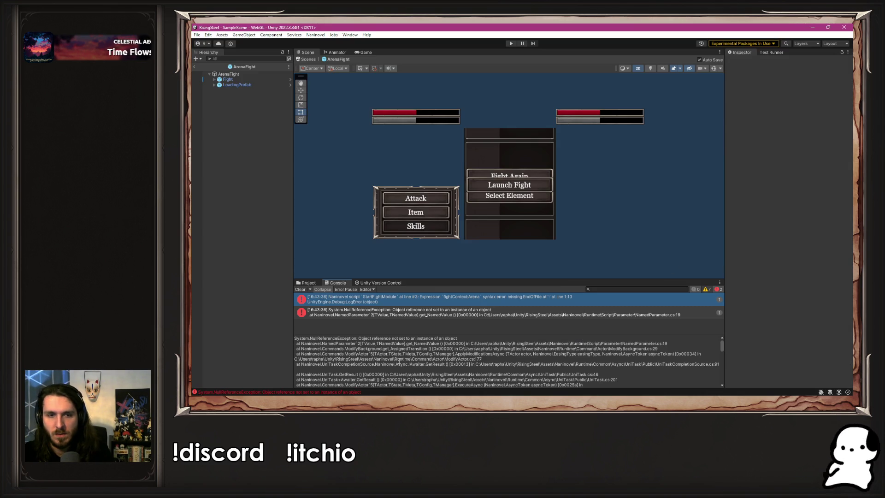
- Copy the full Naninovel error stack trace from Unity's console
left_click(399, 360)
key("ctrl+a")
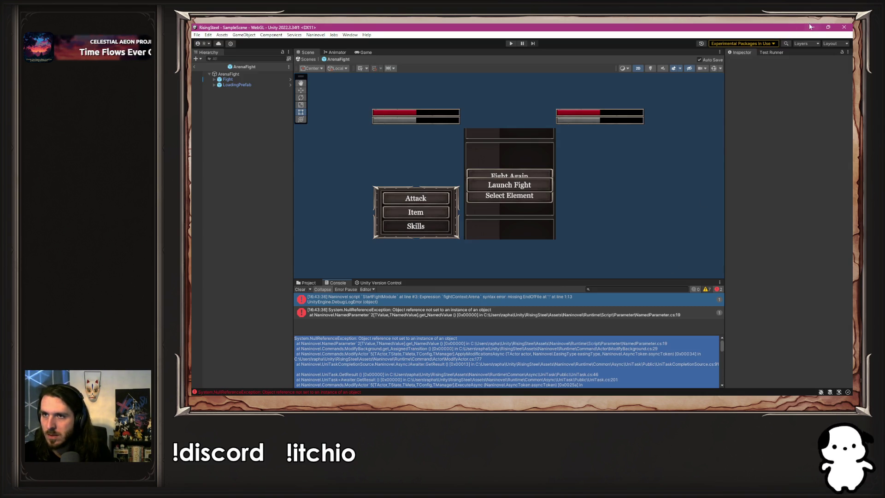
key("alt+Tab")
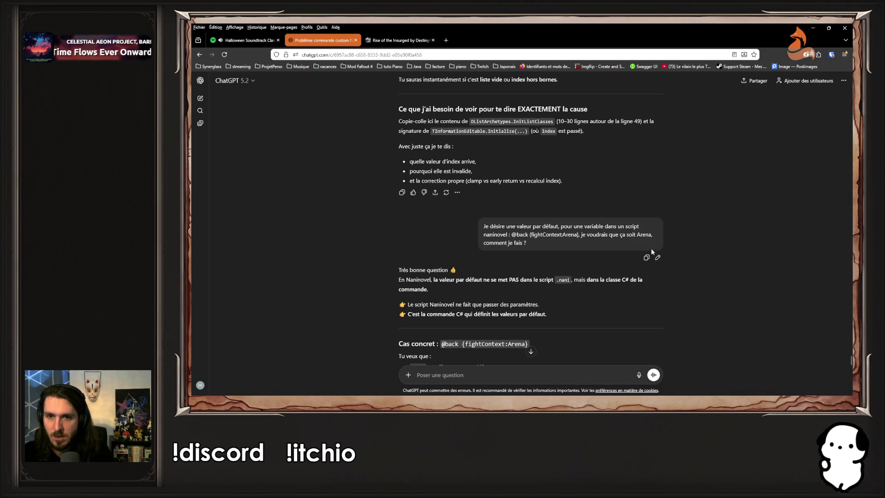
- Rewrite the earlier ChatGPT question as 'Quel est ource de l'erreur' plus the stack trace, and resend
left_click(657, 257)
key("ctrl+a")
key("ctrl+v")
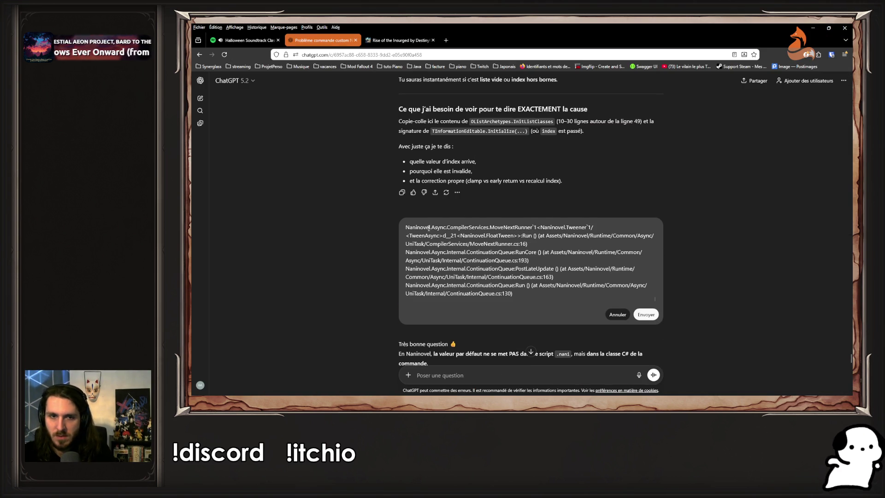
key("ctrl+z")
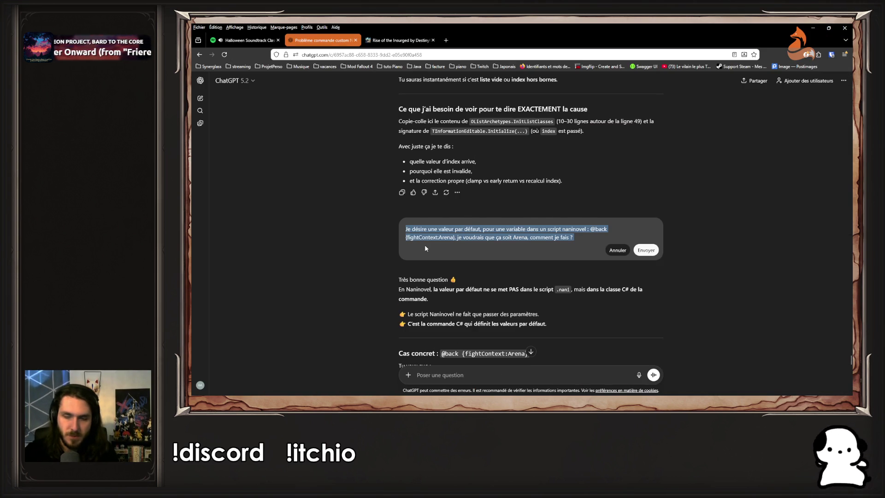
type("Quel")
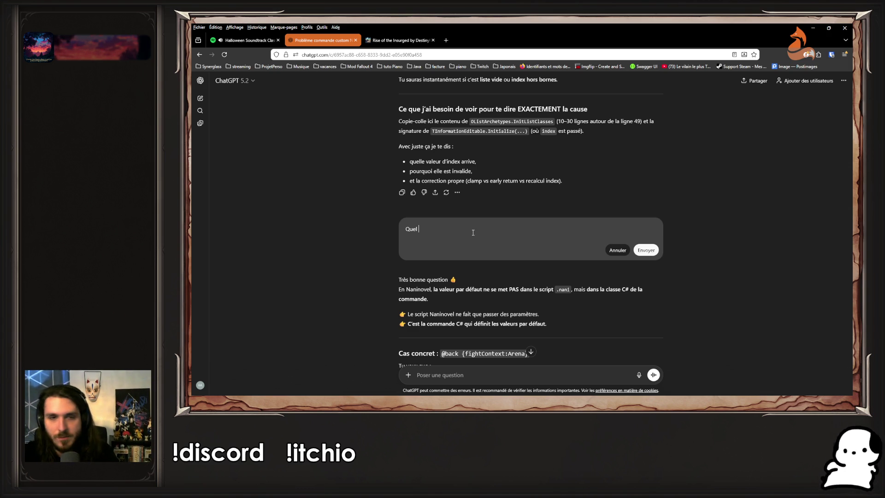
type("est ")
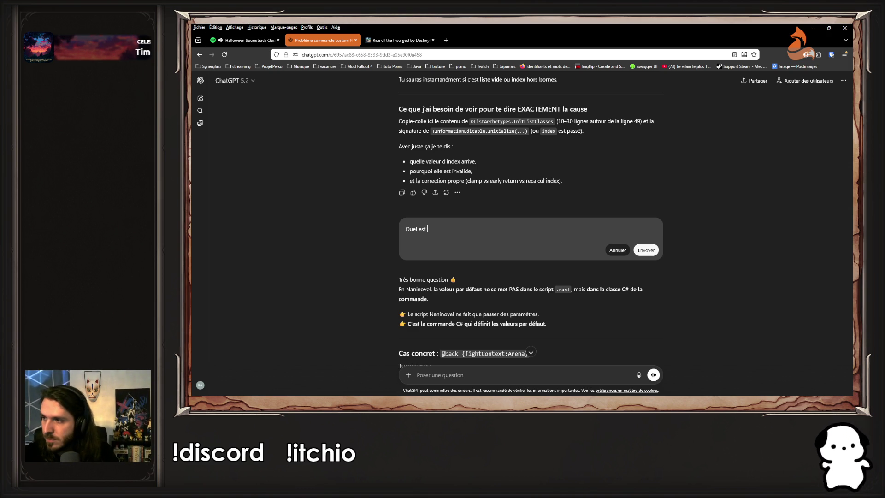
type("la source de l'e")
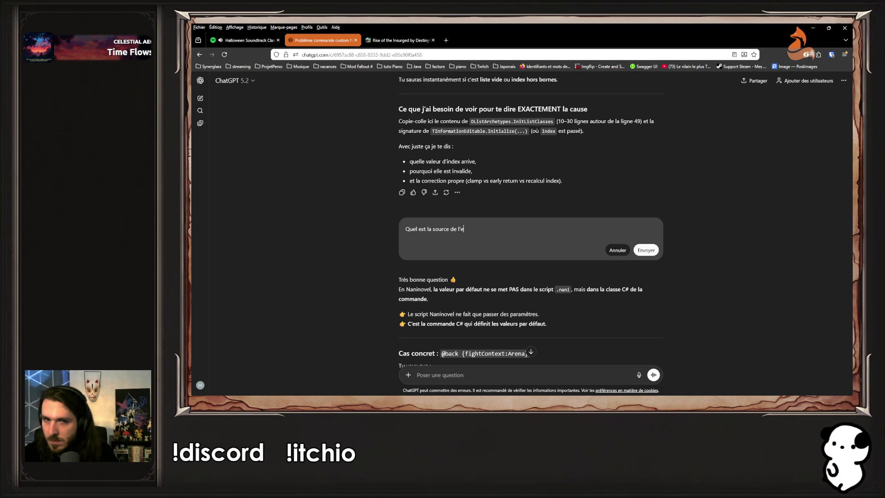
type("rreur :")
key("ctrl+v")
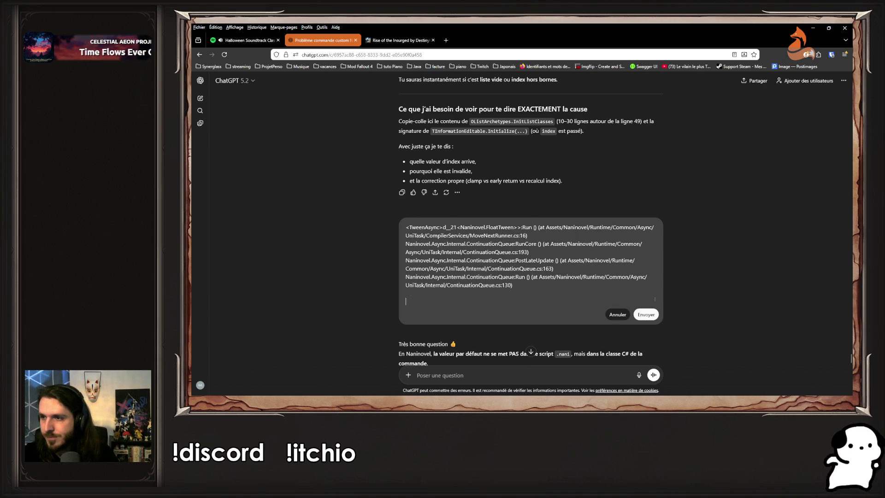
scroll(428, 231, "up", 1)
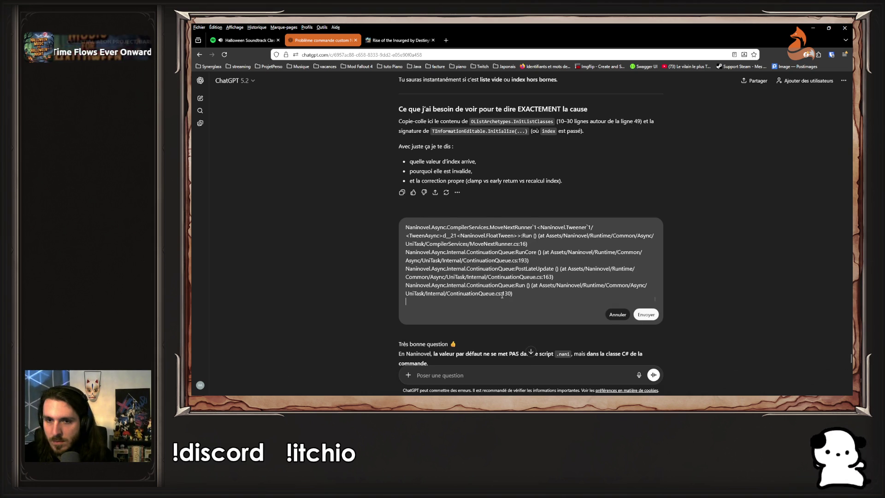
left_click(646, 315)
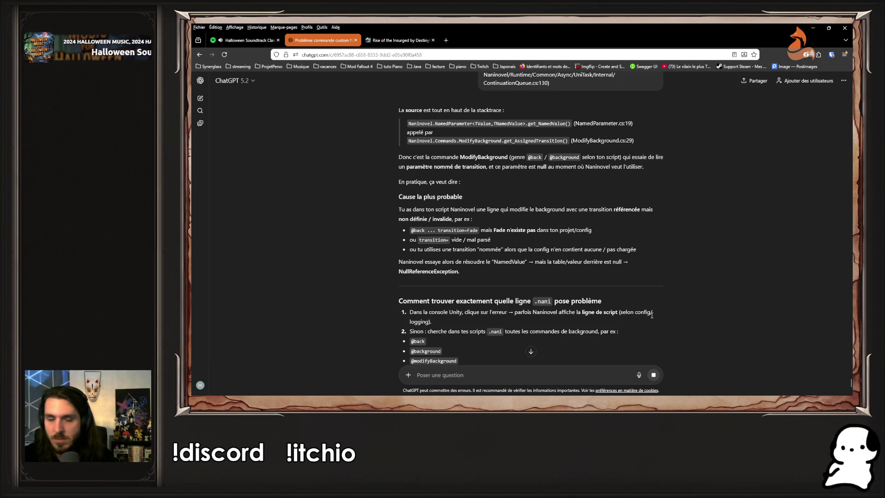
scroll(569, 269, "down", 5)
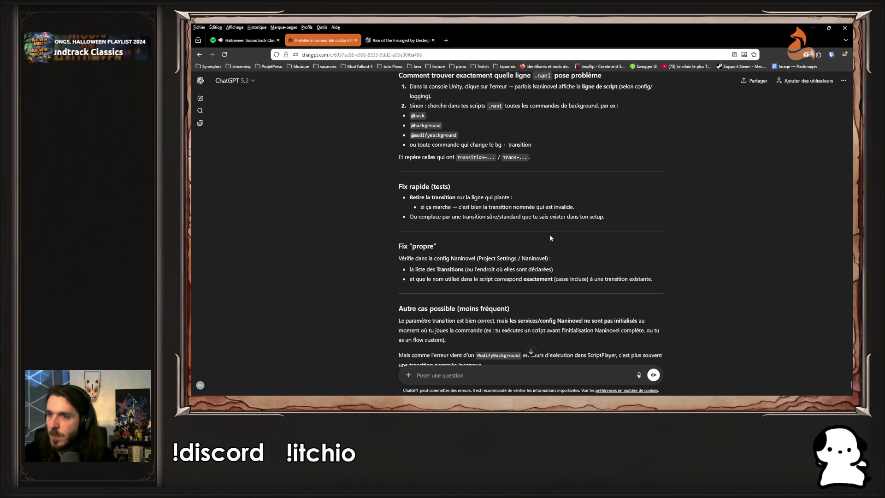
scroll(570, 232, "up", 5)
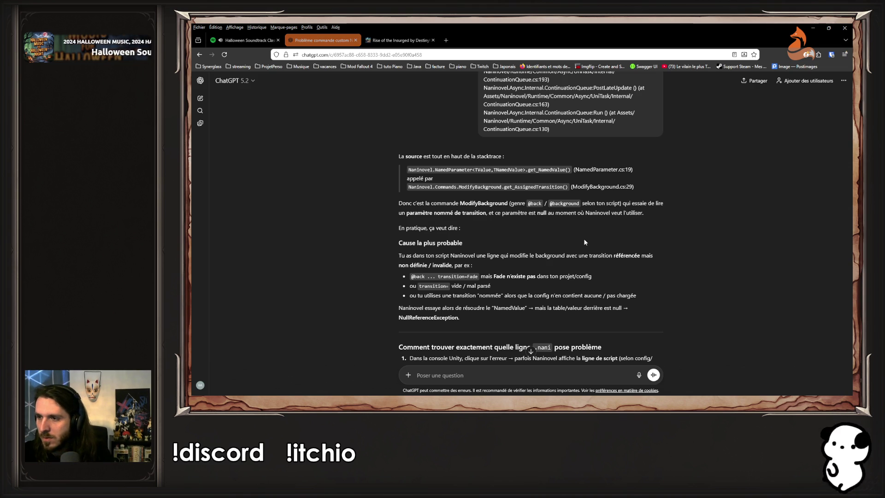
key("alt+Tab")
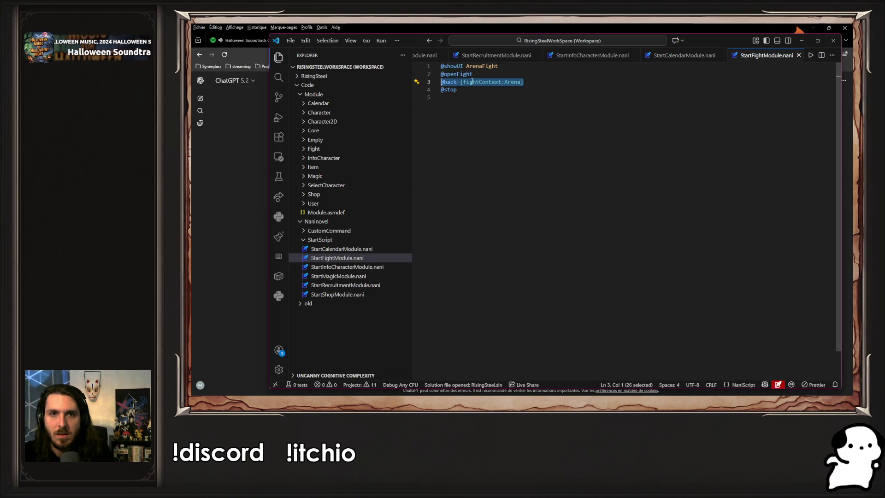
left_click(458, 81)
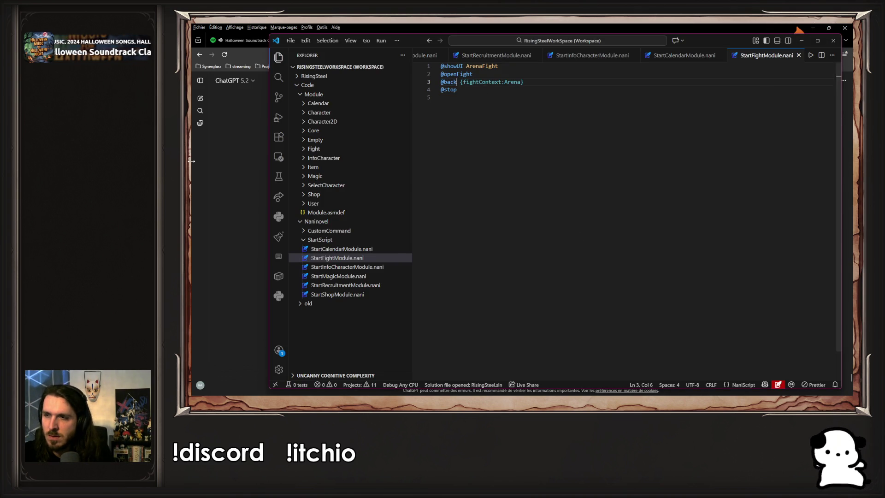
- Collapse ChatGPT's chat list, then open Unity's Naninovel menu
left_click(200, 166)
left_click(272, 80)
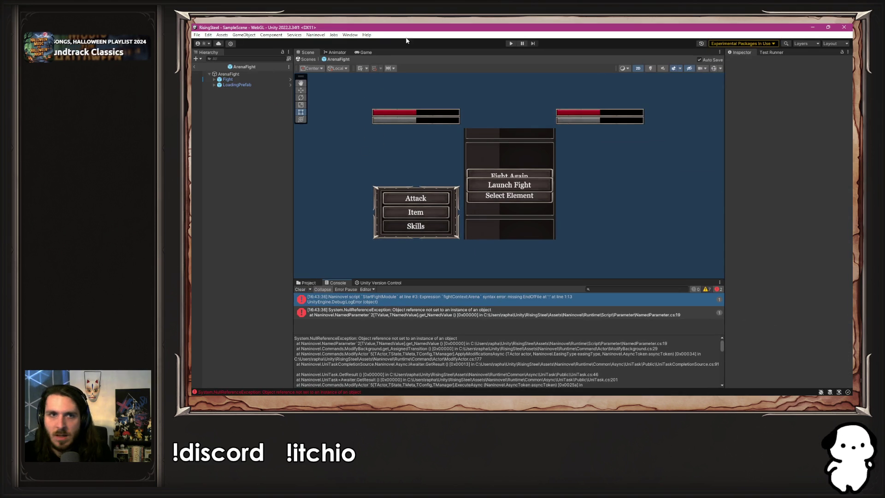
left_click(315, 35)
mouse_move(333, 77)
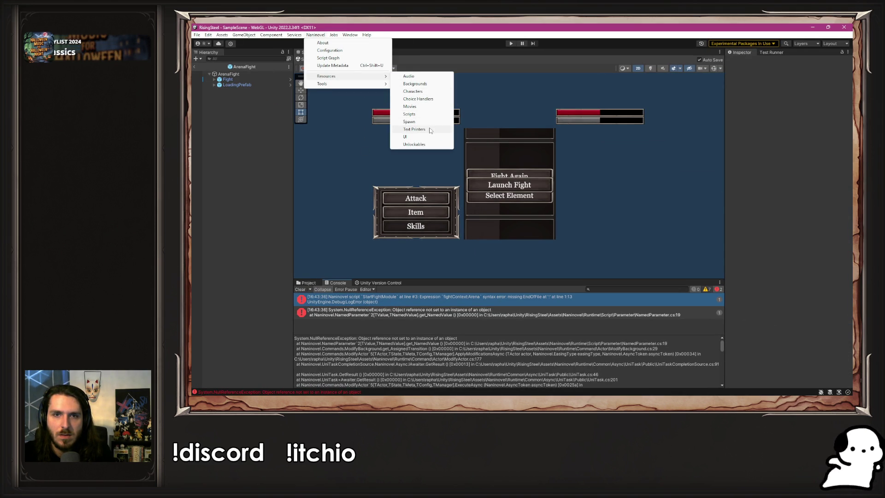
- Delete the duplicate fightContext=true row from Naninovel's Custom Variables settings
left_click(424, 92)
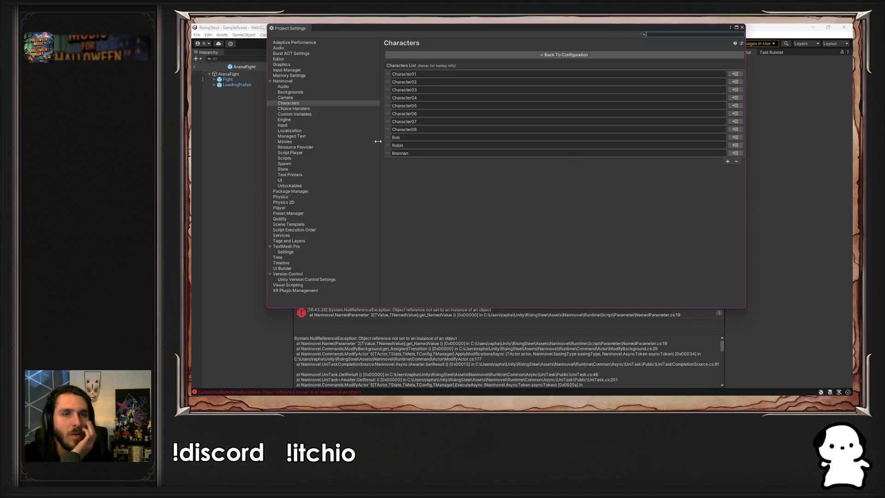
left_click(326, 114)
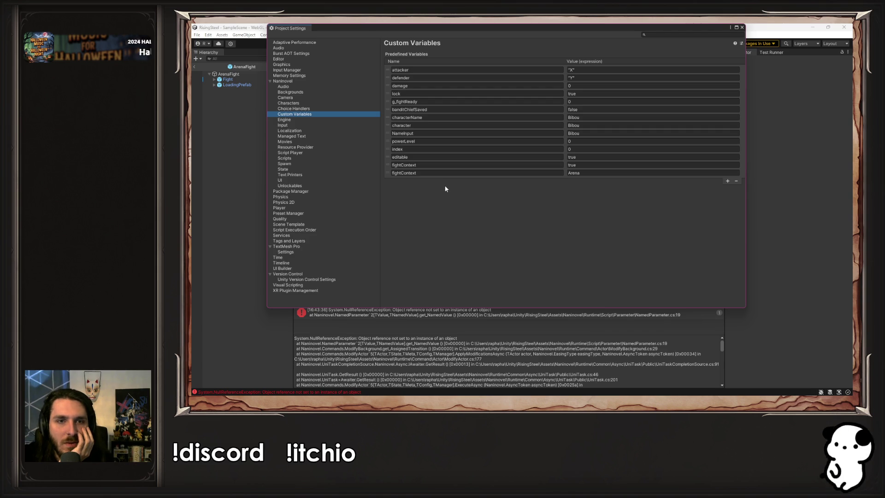
left_click(437, 165)
left_click(445, 173)
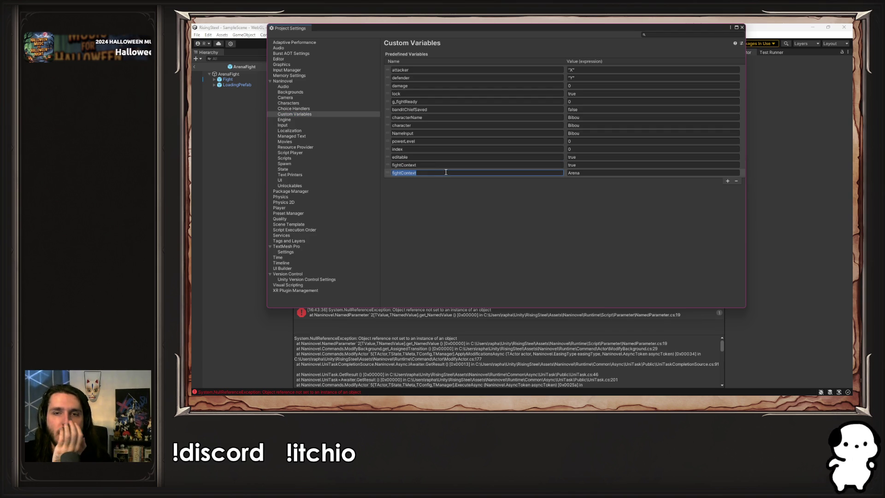
left_click(451, 164)
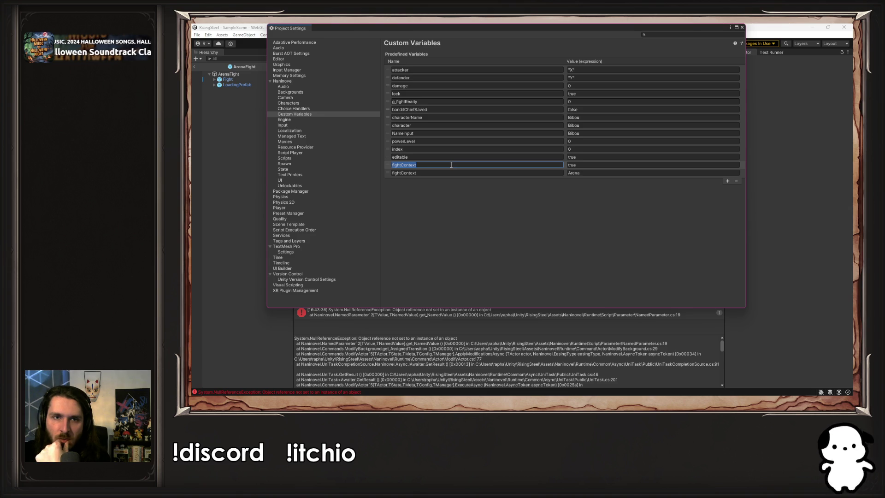
left_click(736, 181)
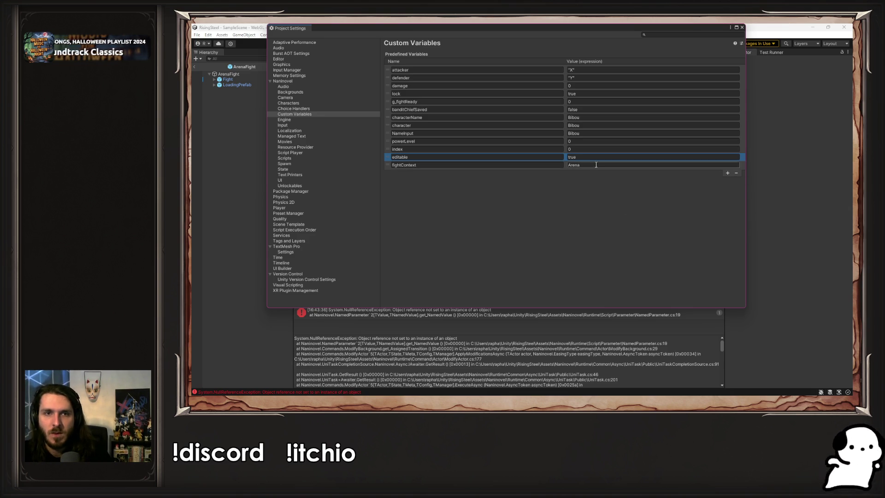
left_click(742, 27)
- Play-test from NEW GAME into the fight scene and view the StartFightModule error's stack trace
left_click(510, 43)
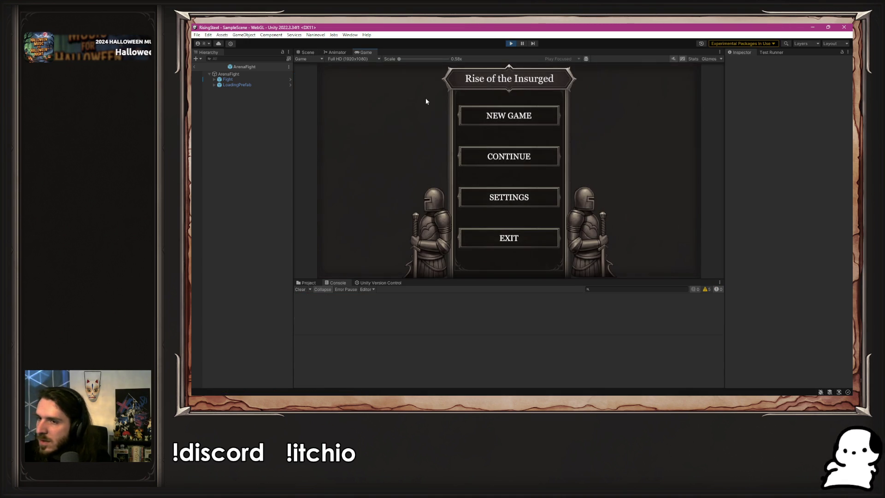
left_click(483, 122)
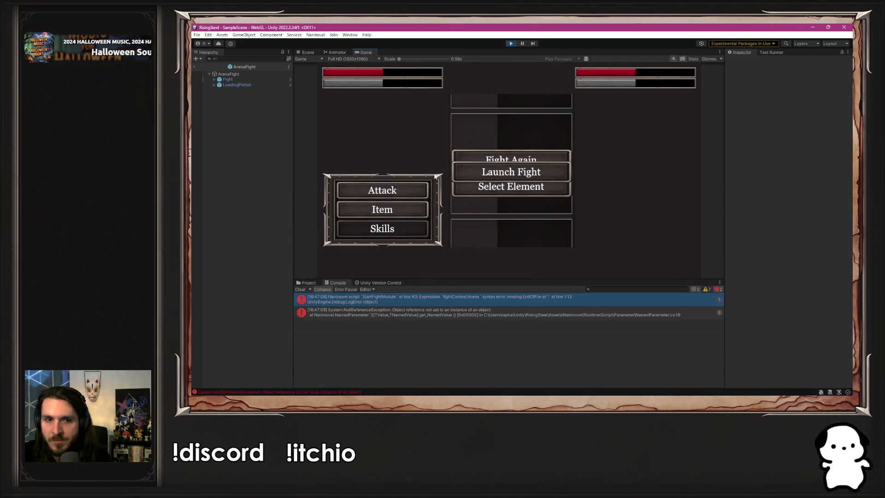
left_click(395, 300)
- Open UnityLogger.cs from the console error in VS Code, browse the Explorer, then return to Unity
double_click(396, 300)
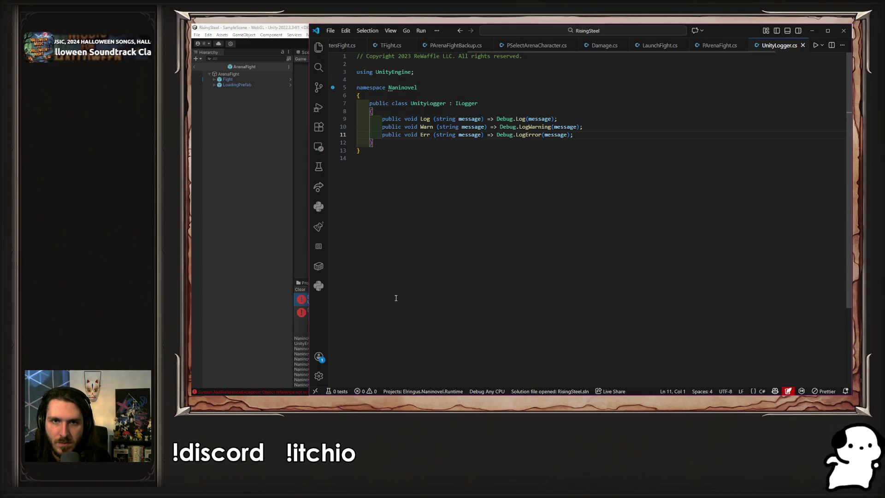
key("alt+Tab")
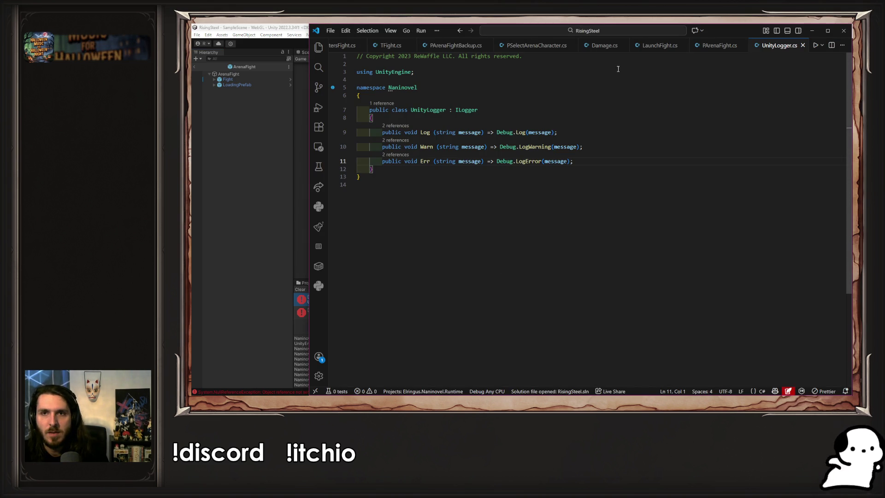
scroll(554, 45, "up", 5)
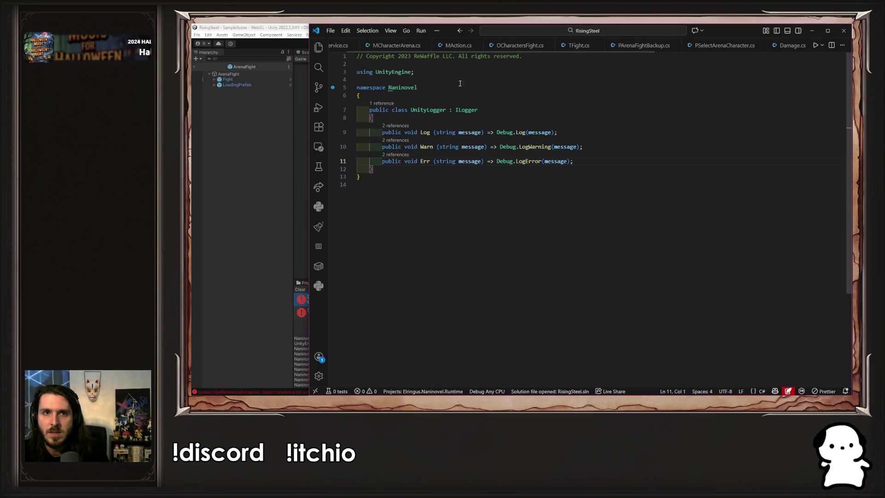
scroll(401, 46, "down", 5)
scroll(394, 59, "down", 4)
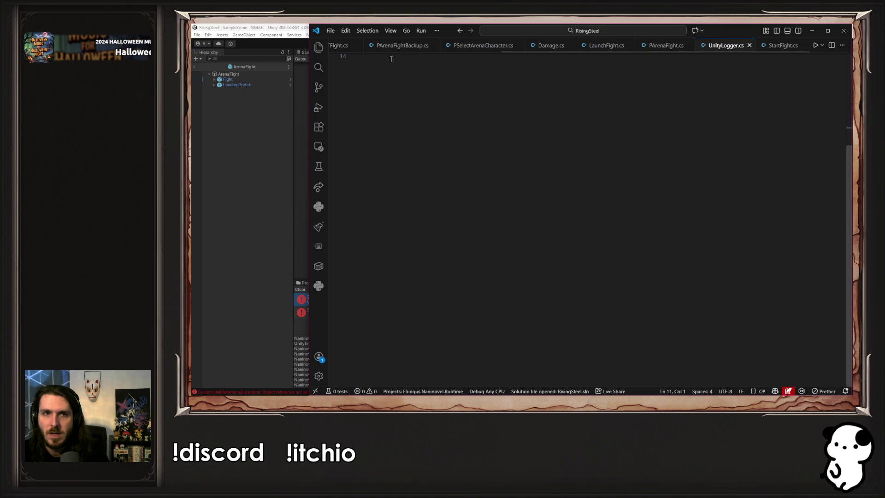
left_click(318, 47)
scroll(404, 182, "down", 10)
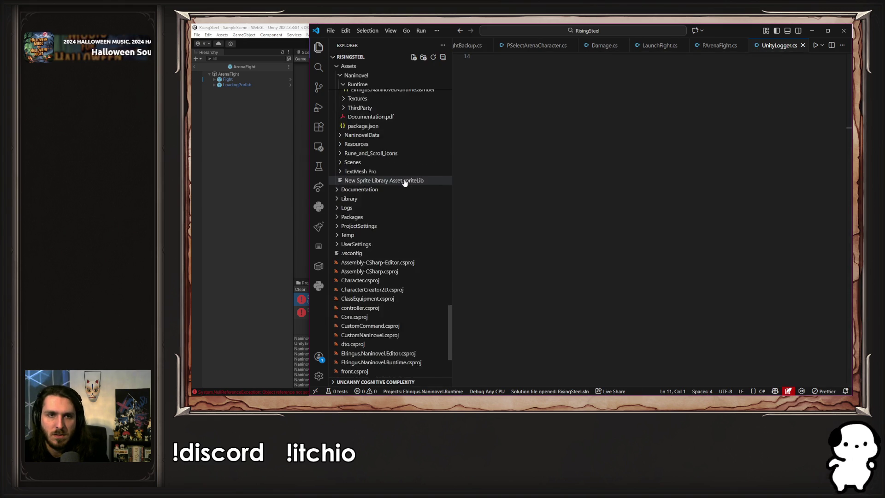
scroll(404, 182, "up", 8)
key("alt+Tab")
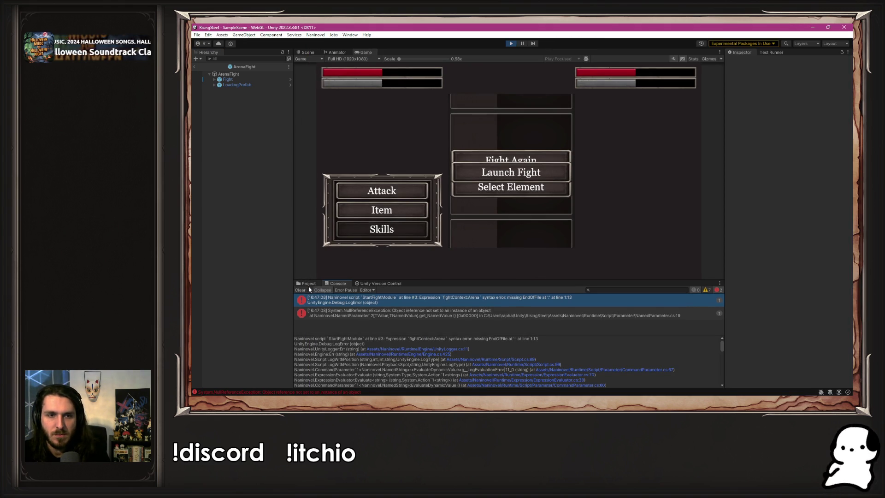
left_click(308, 283)
left_click(451, 324)
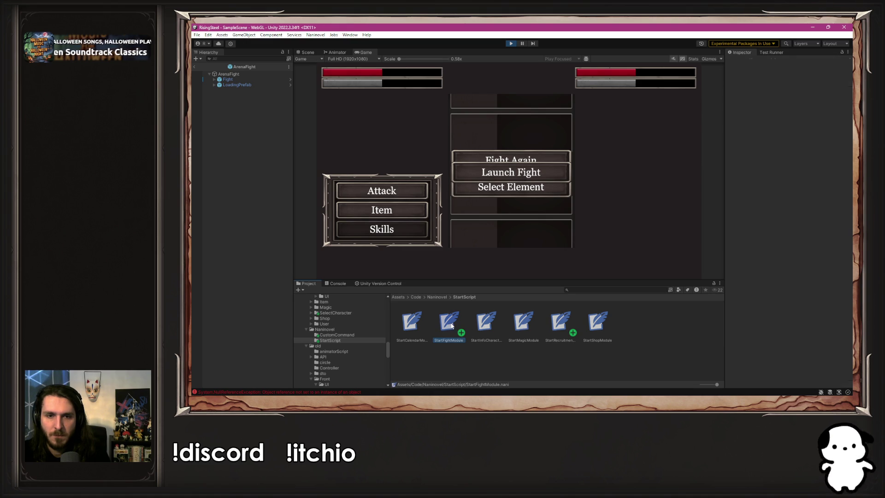
left_click(513, 44)
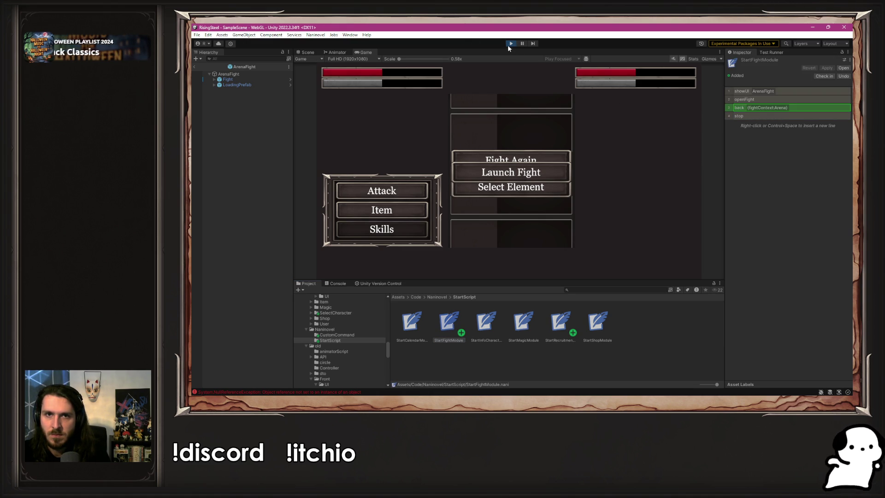
left_click(510, 44)
double_click(766, 108)
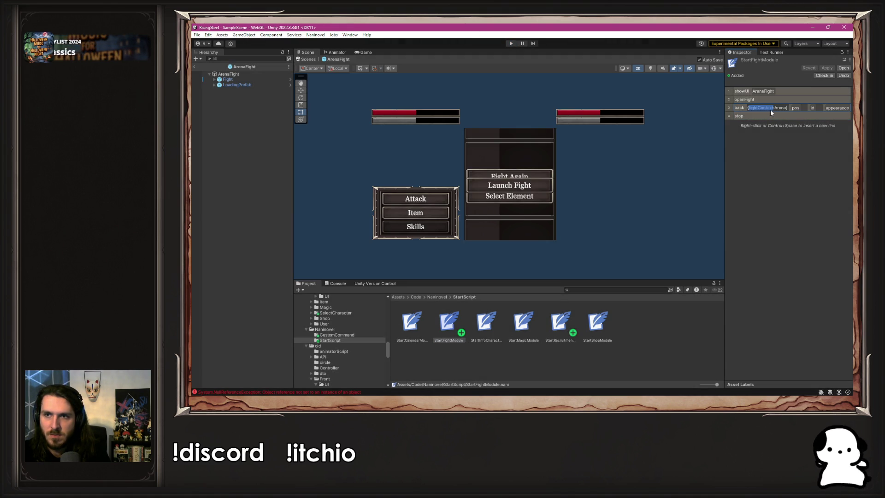
key("alt+Tab")
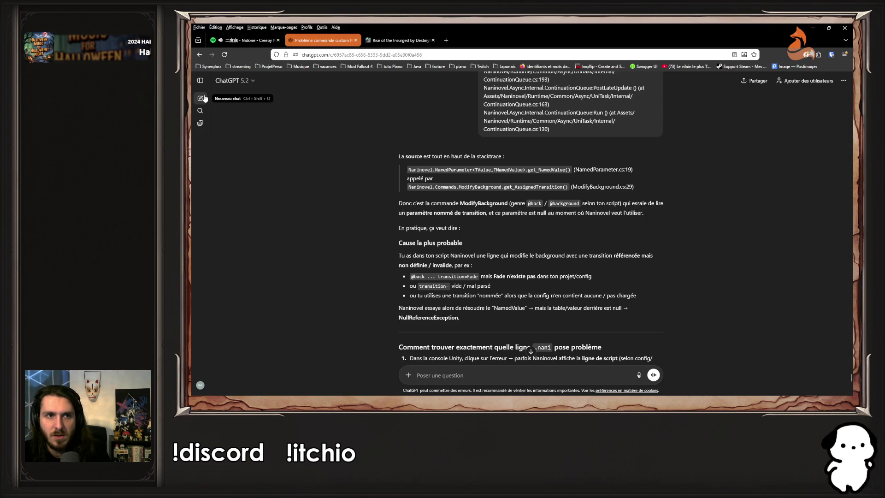
- In a new chat, ask in French for fightContext to default to Arena, pasting the fight script
left_click(200, 98)
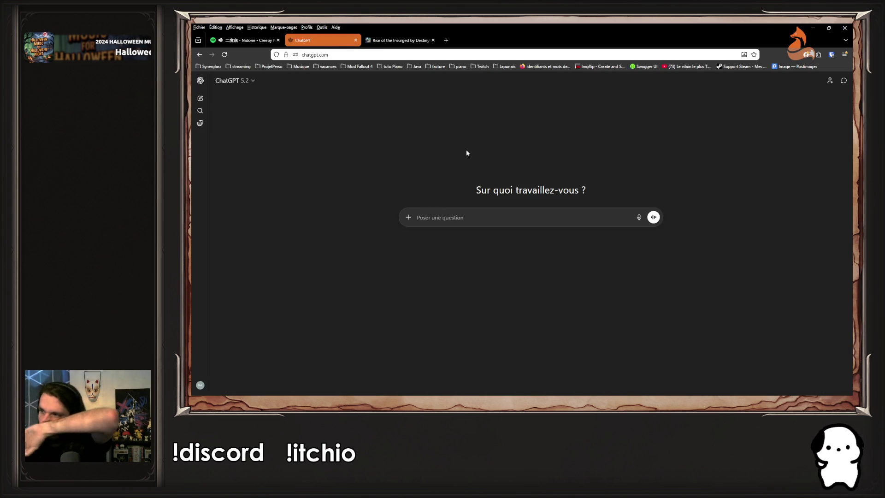
type("Dans ")
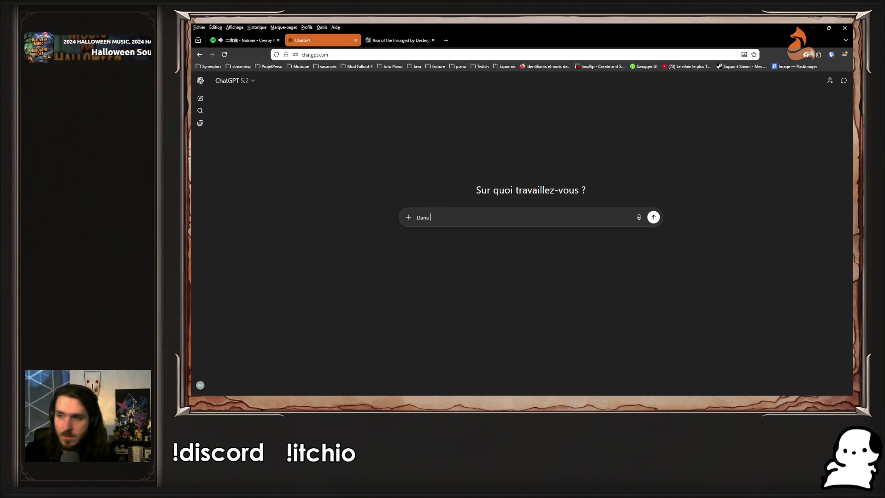
type("un script nani")
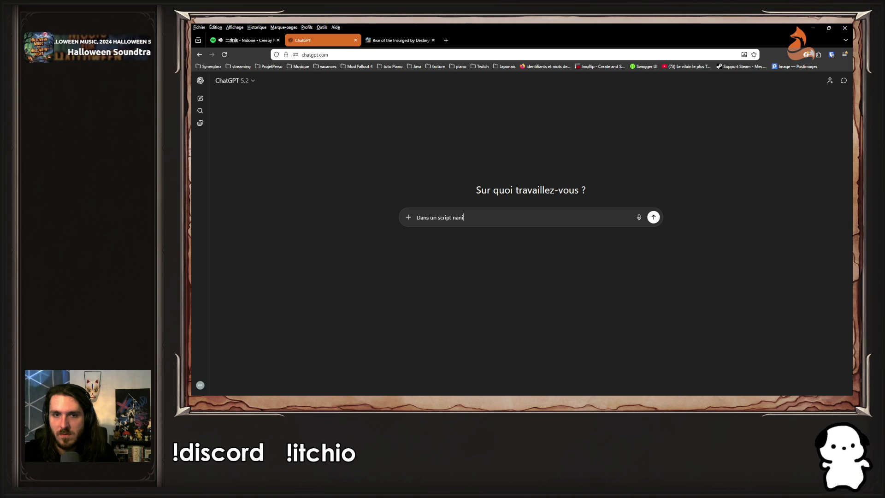
type("novel, j'ai")
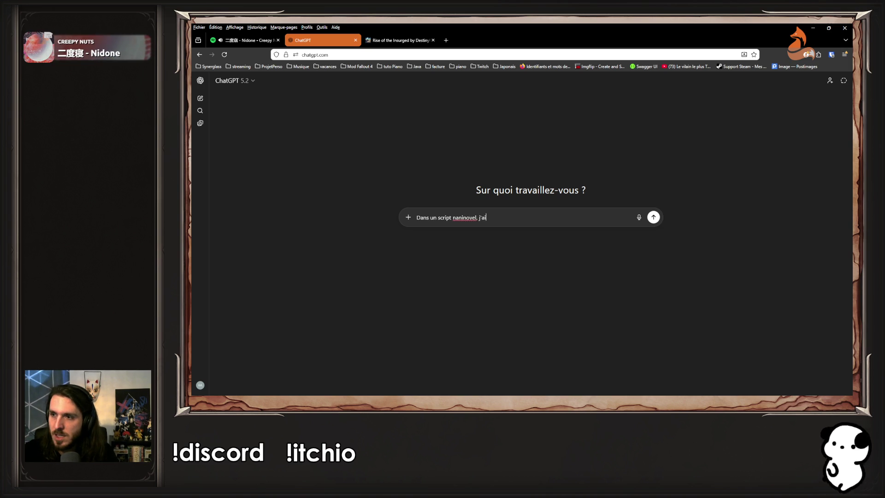
type(" une variable")
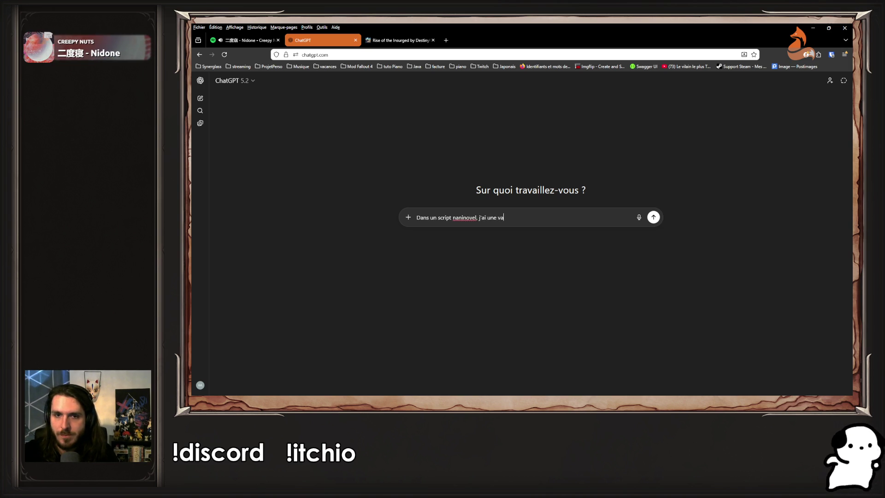
key("alt+Tab")
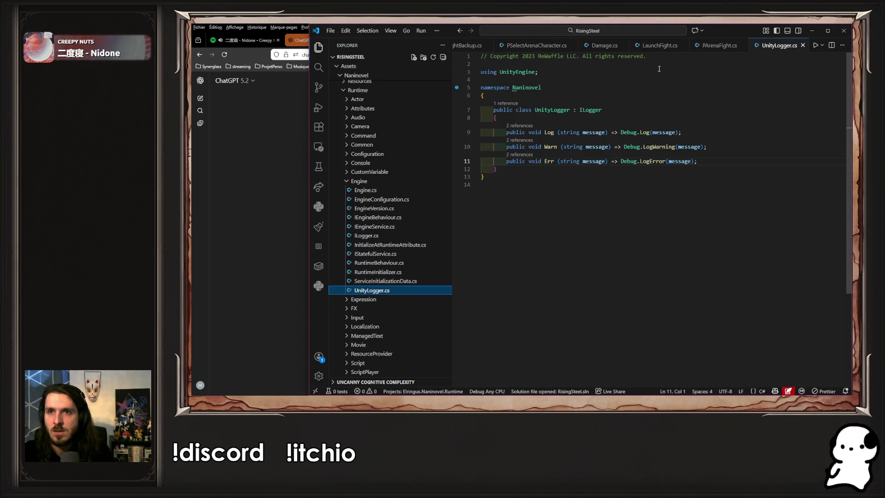
key("ctrl+Tab")
key("ctrl+a")
key("ctrl+c")
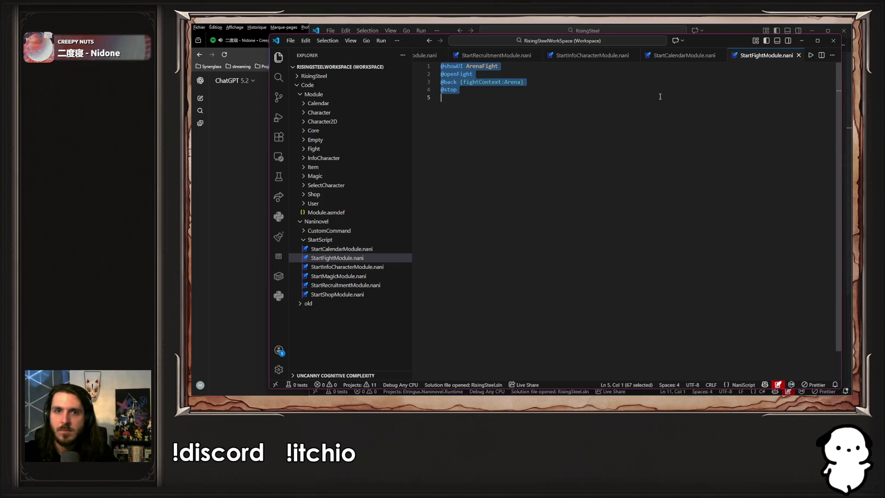
key("alt+Tab")
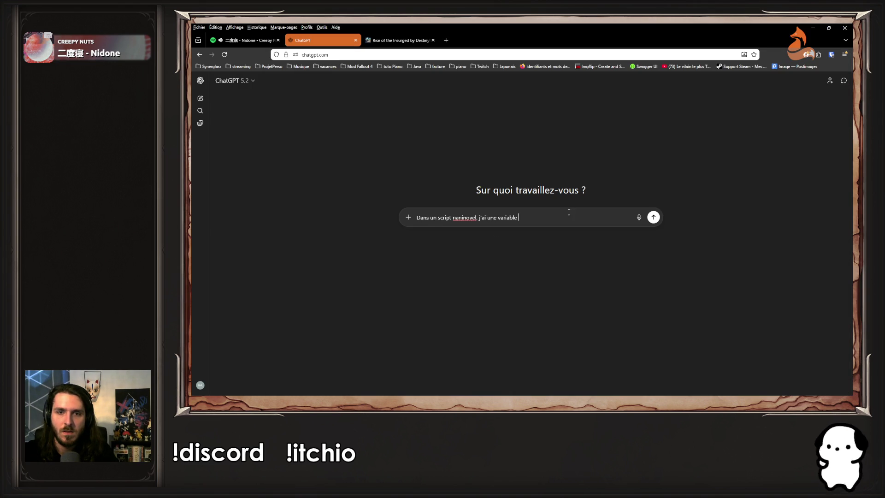
key("ctrl+v")
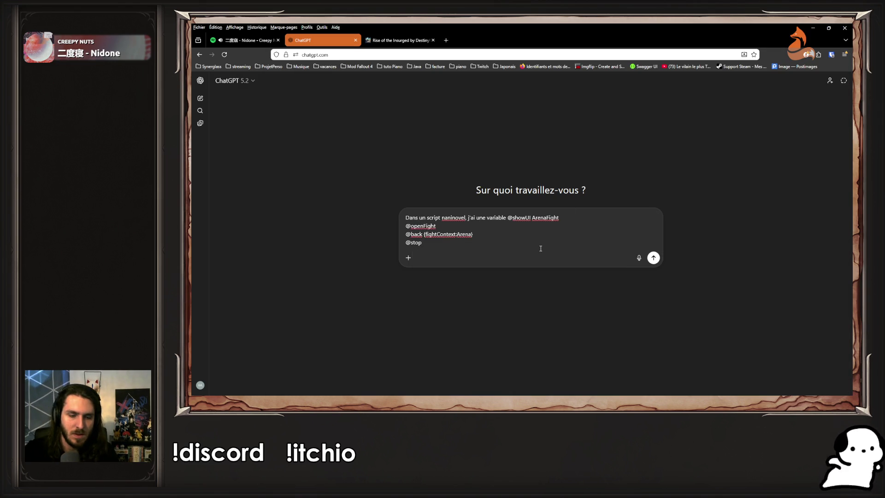
type(" et j'aimerai qu")
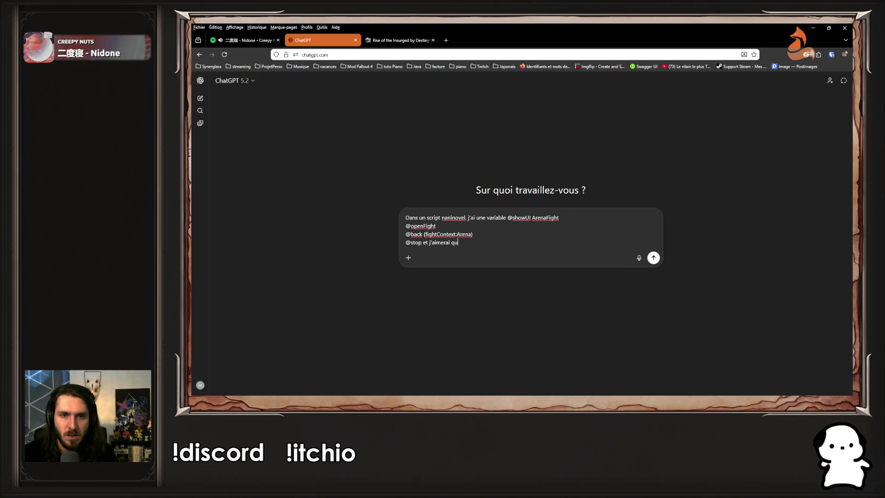
type("e pour \"fightCon")
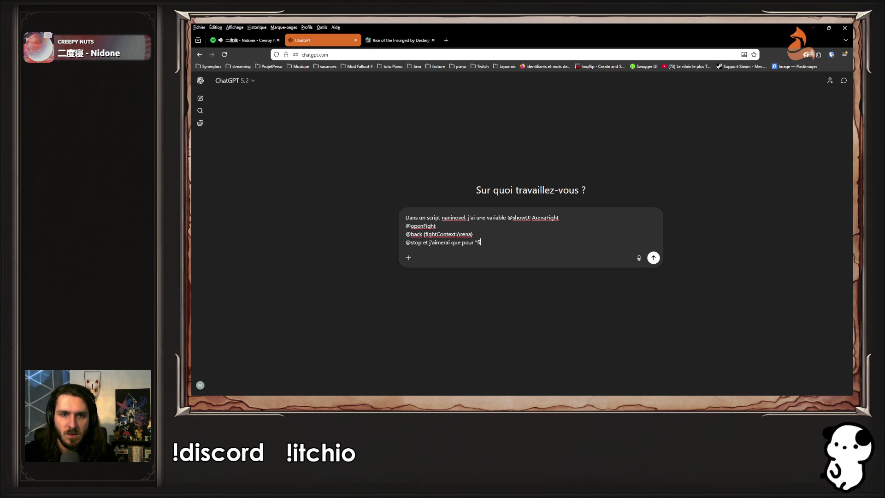
type("tex")
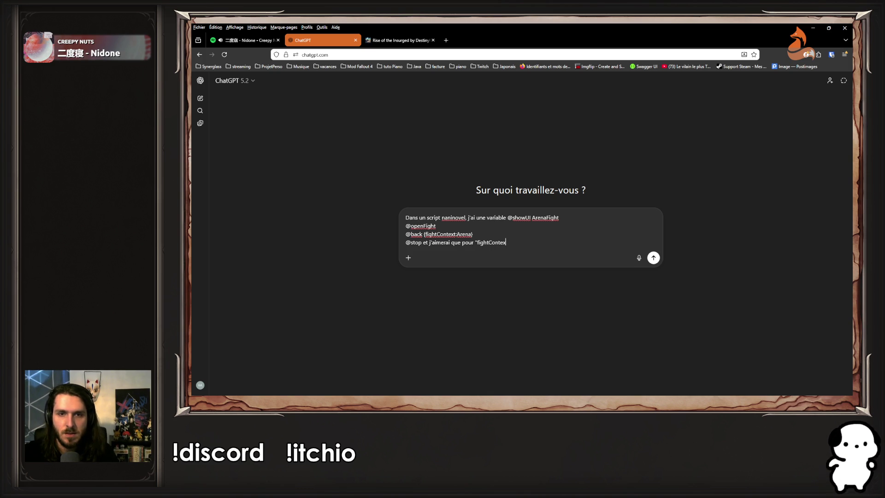
type("t\" la valeur par ")
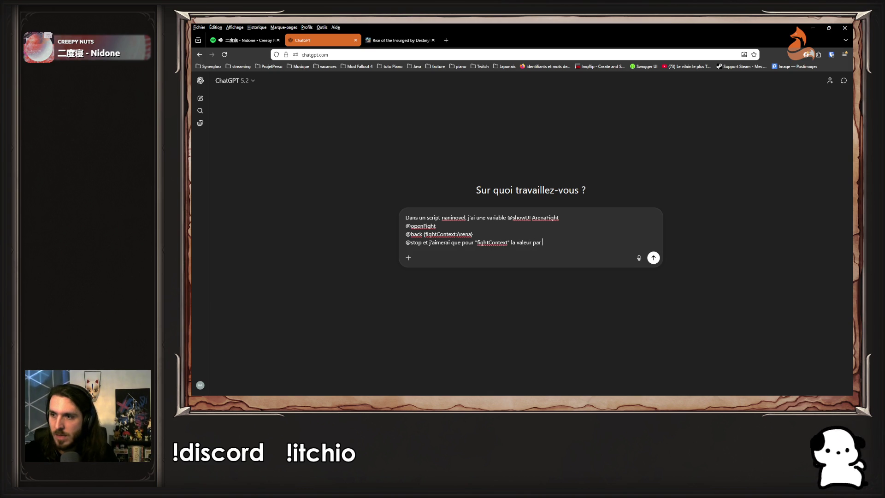
type("défaut soit Arena !")
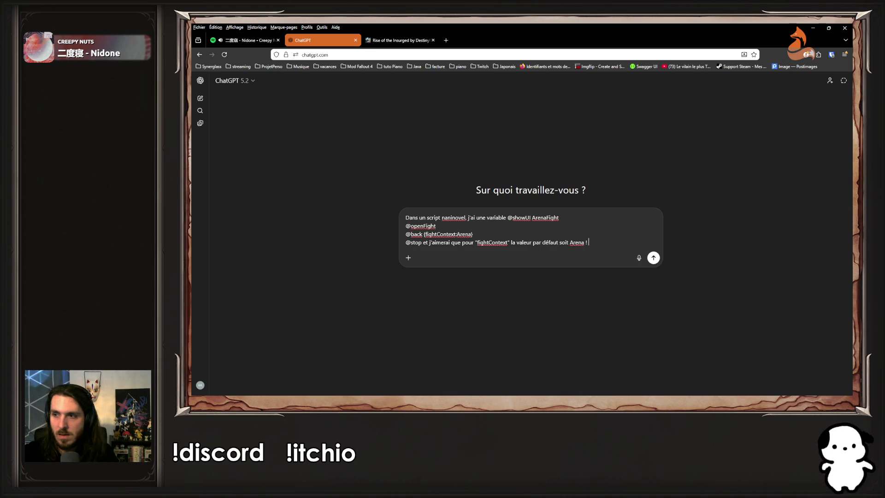
key("Return")
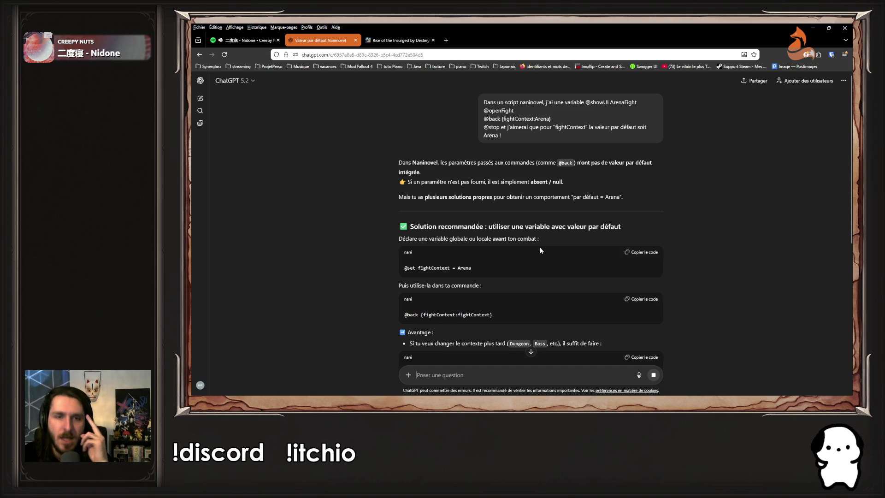
left_click_drag(487, 269, 397, 263)
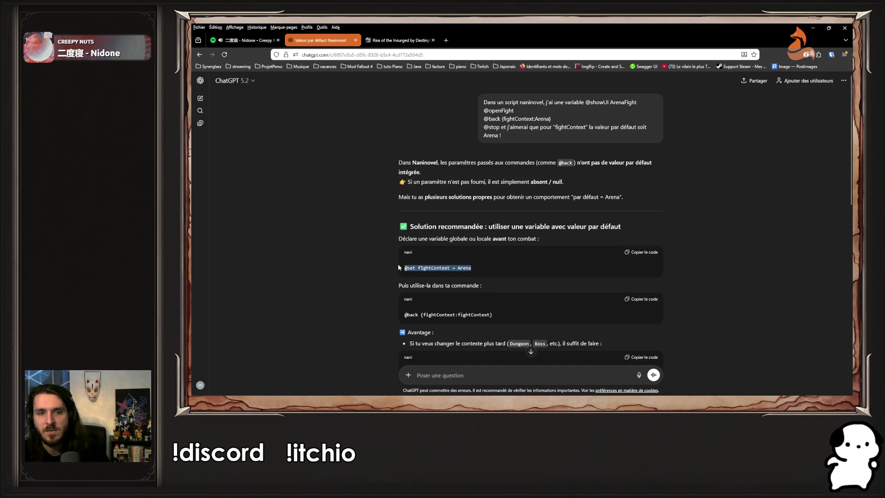
left_click(541, 273)
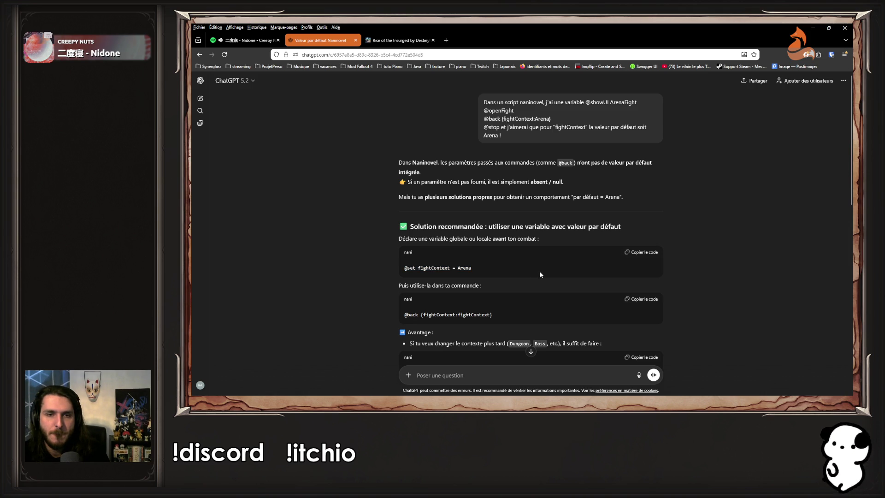
scroll(542, 273, "down", 1)
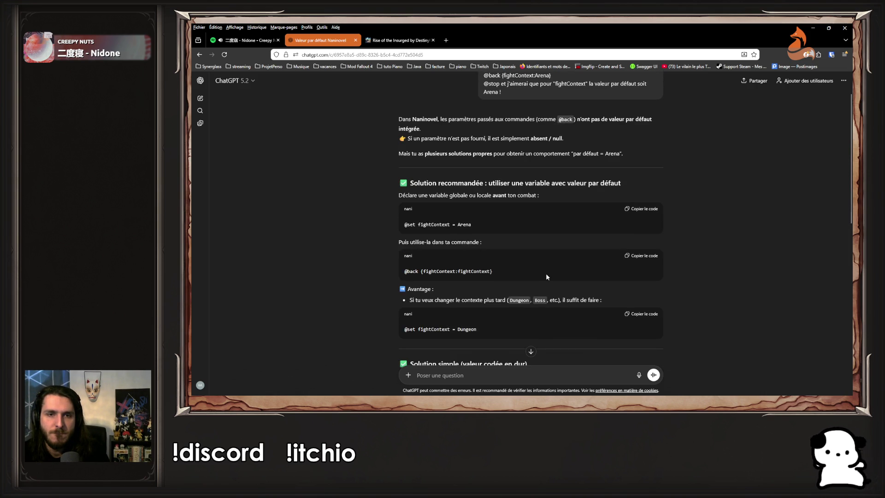
scroll(547, 277, "down", 2)
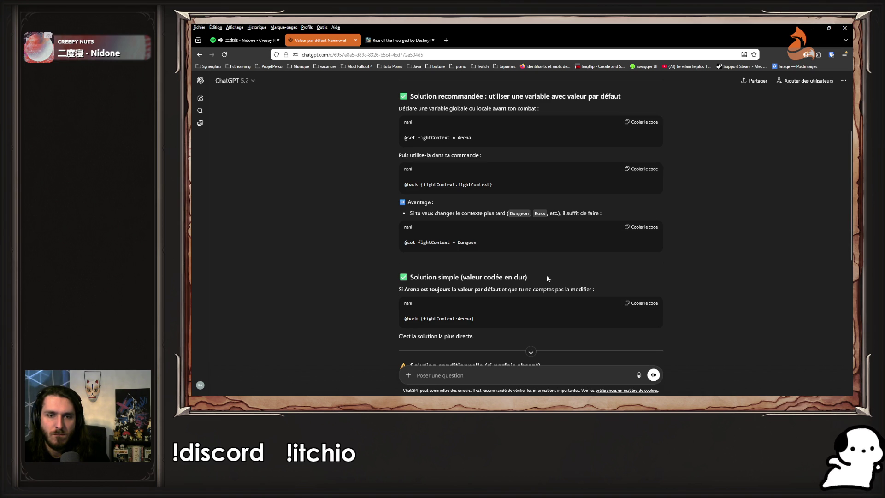
scroll(548, 278, "down", 2)
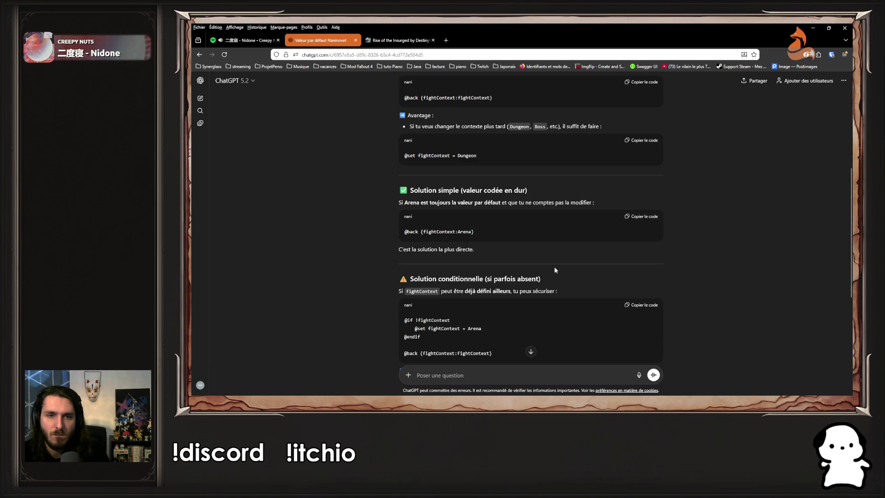
scroll(555, 269, "down", 1)
scroll(555, 270, "up", 2)
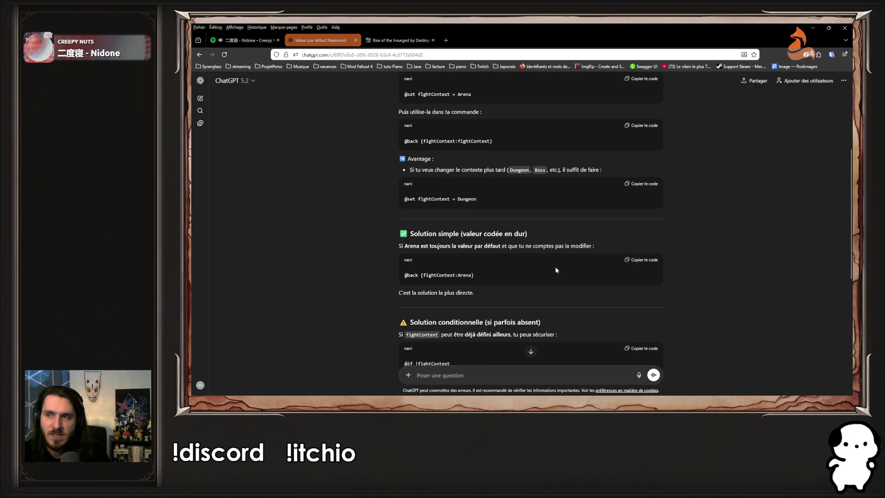
key("alt+Tab")
key("alt+Tab")
scroll(572, 195, "up", 2)
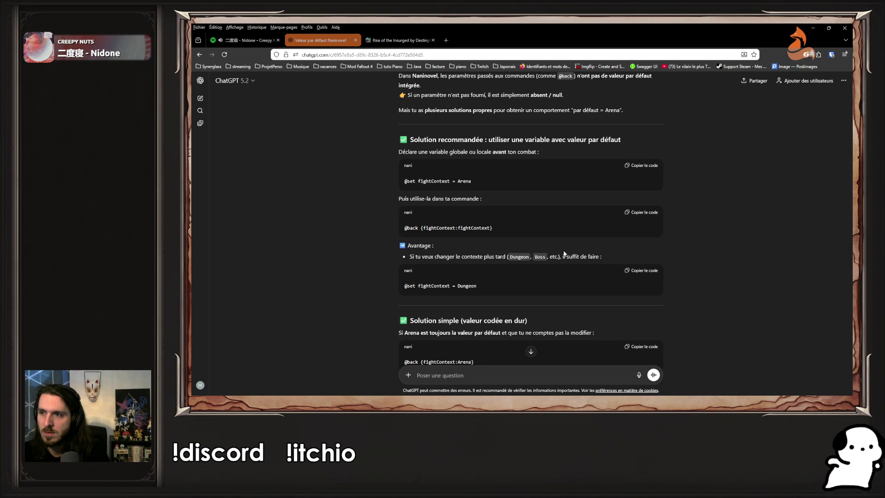
key("alt+Tab")
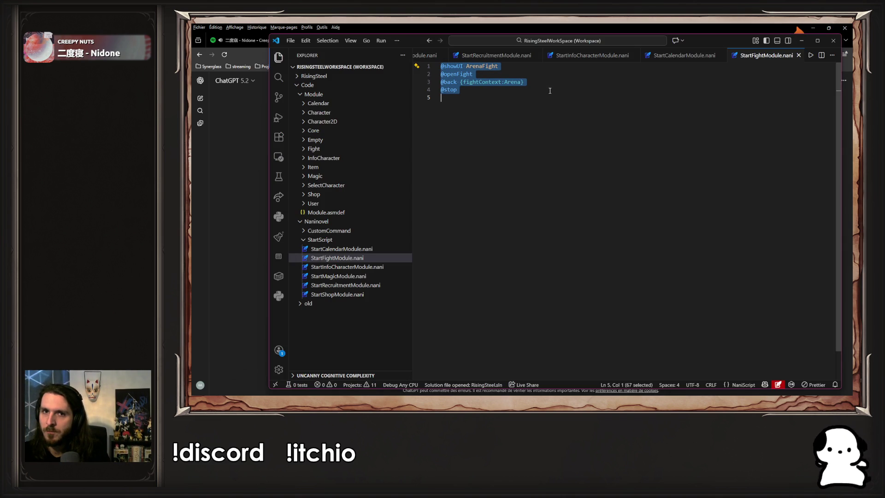
left_click(546, 75)
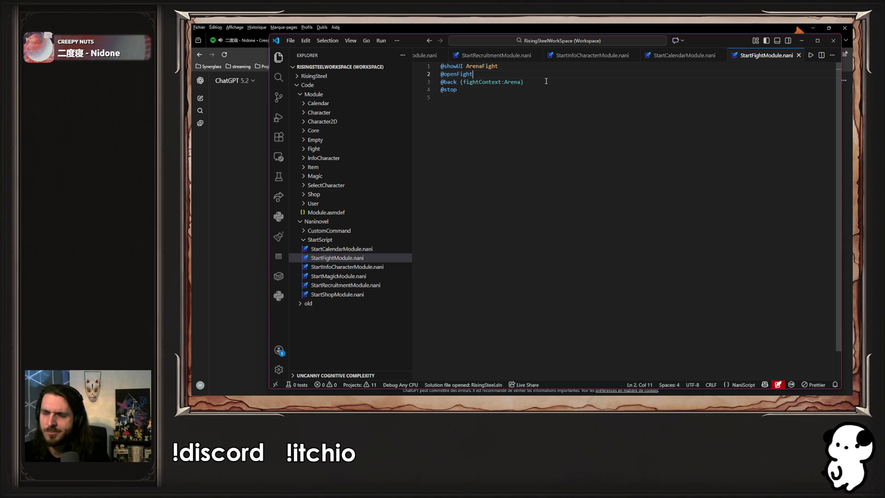
key("ctrl+Home")
key("Return")
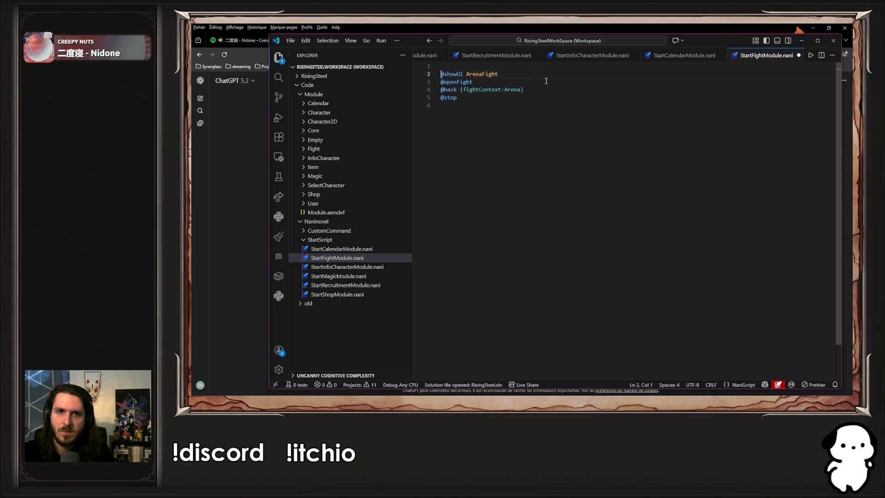
key("Up")
type("@set")
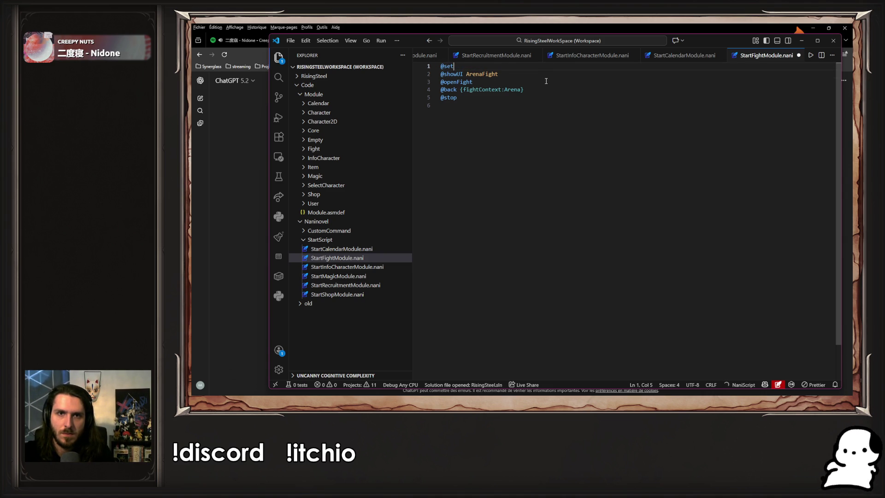
type(" fightContext Arena")
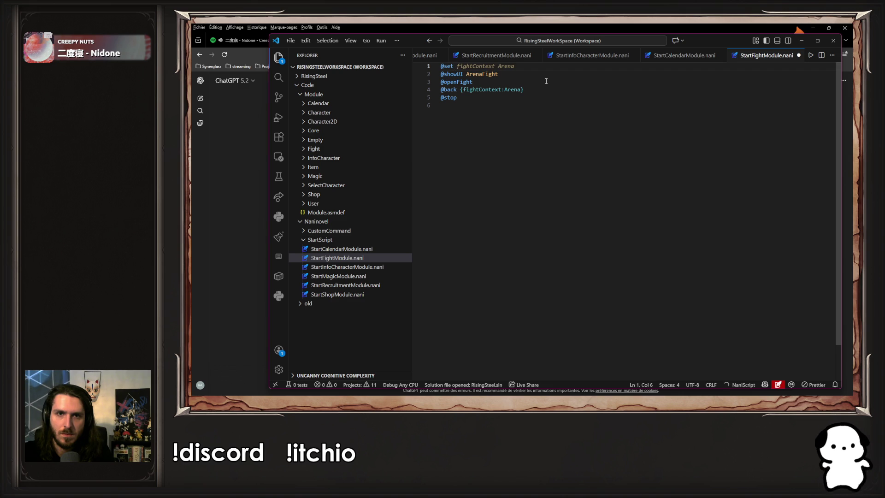
key("BackSpace")
type(":")
key("ctrl+s")
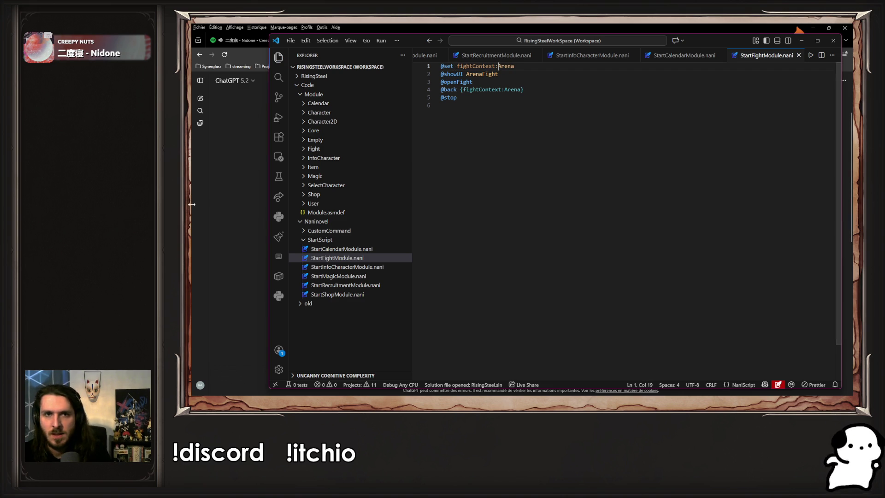
left_click(216, 205)
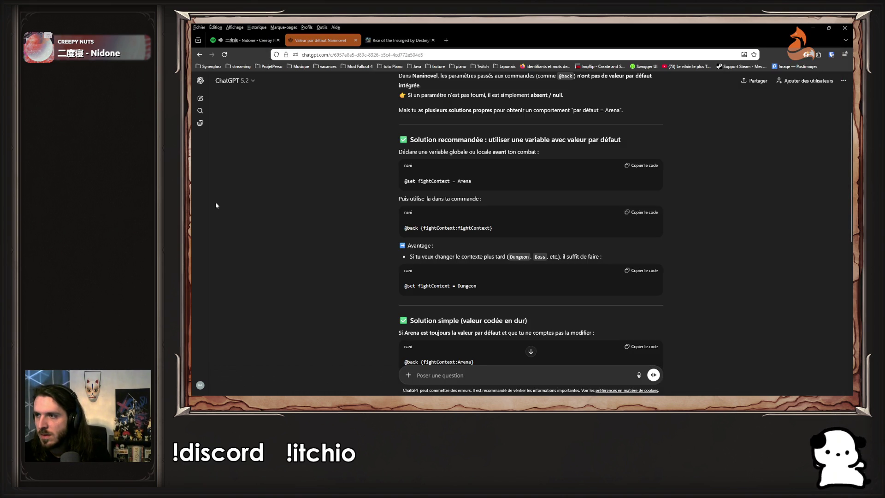
key("alt+Tab")
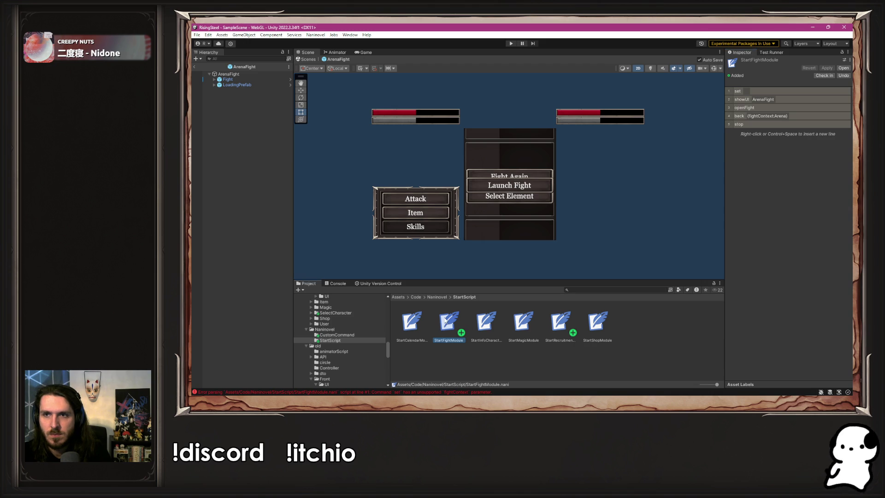
left_click(534, 365)
key("alt+Tab")
key("alt+Tab")
key("alt+Tab")
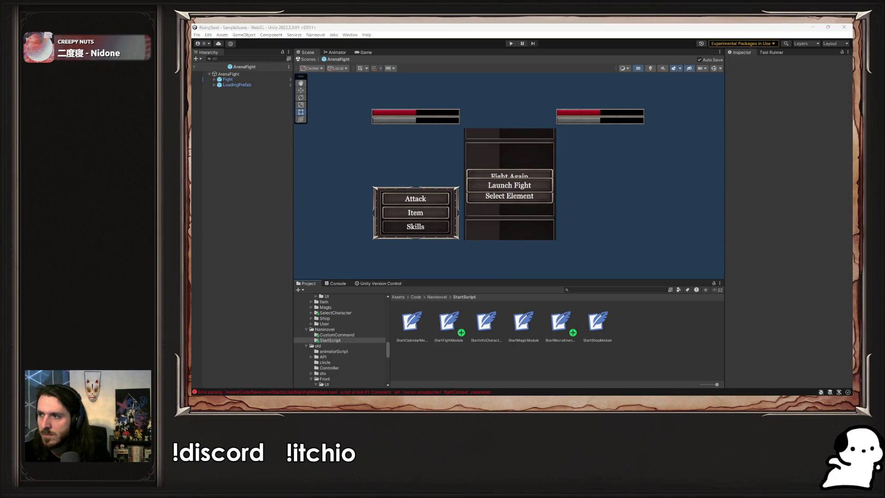
key("alt+Tab")
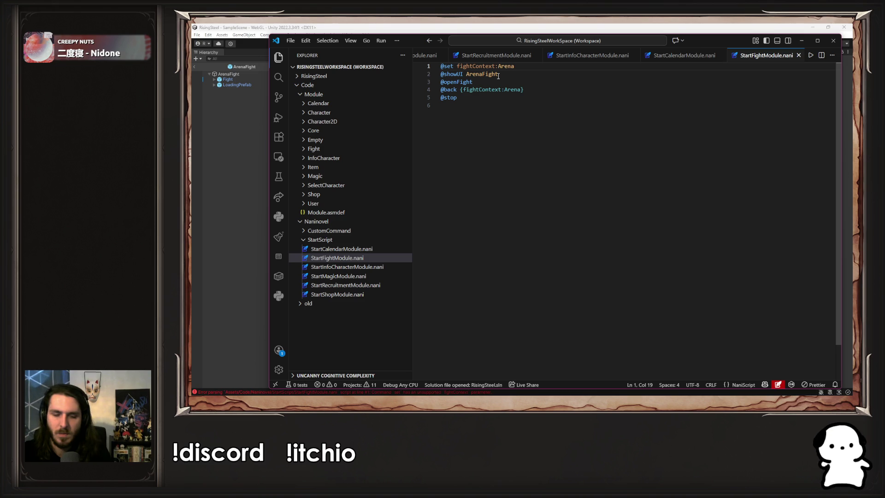
key("BackSpace")
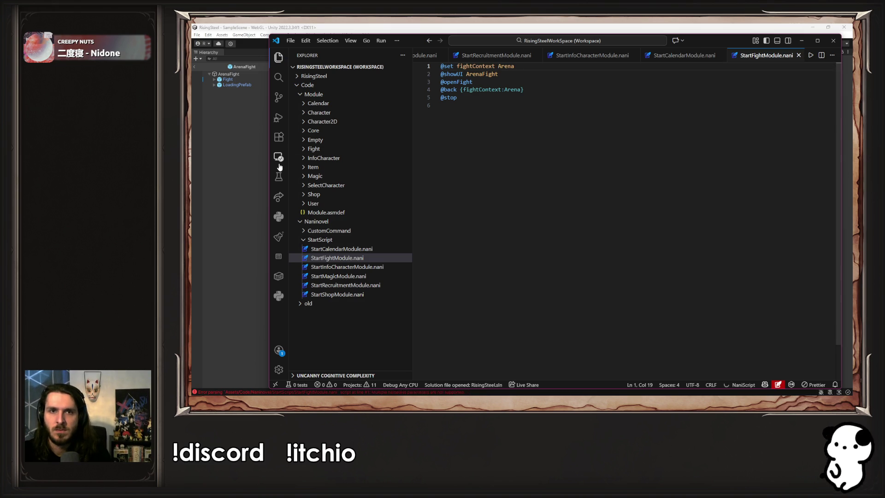
type(":")
key("BackSpace")
key("BackSpace")
type("=")
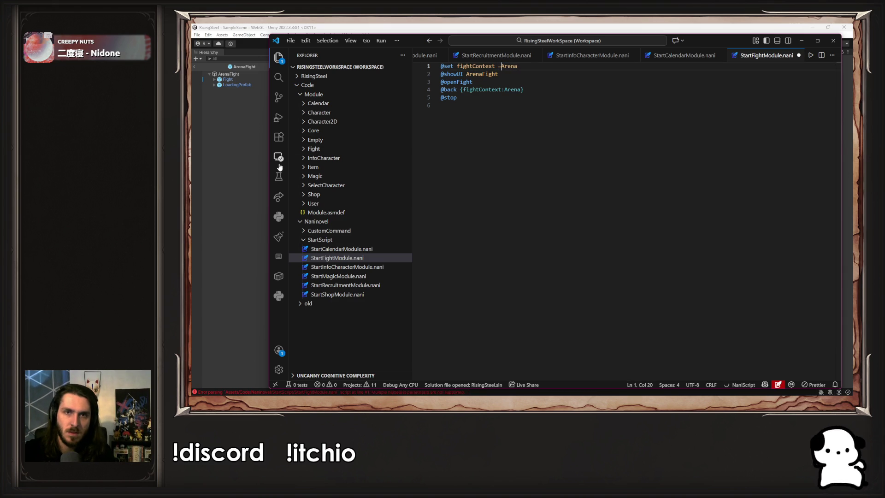
key("alt")
key("ctrl+s")
- Select StartFightModule in Unity's Project panel and reopen it in VS Code
left_click(253, 153)
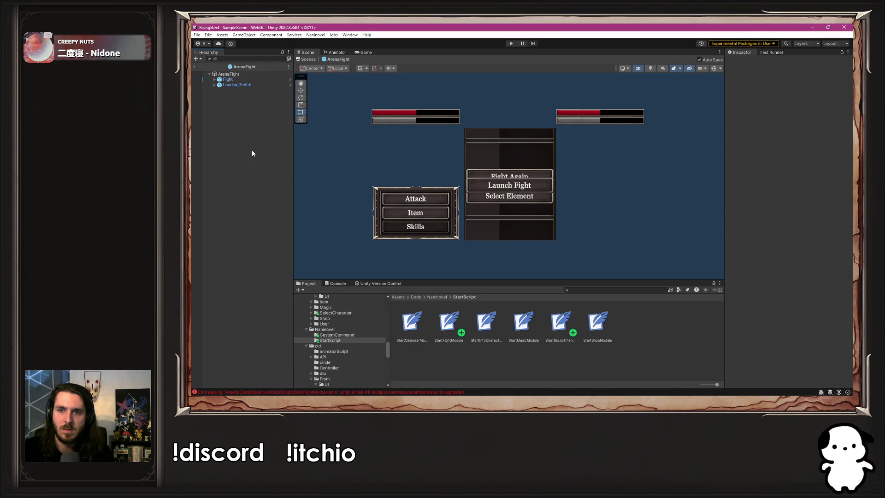
key("alt+Tab")
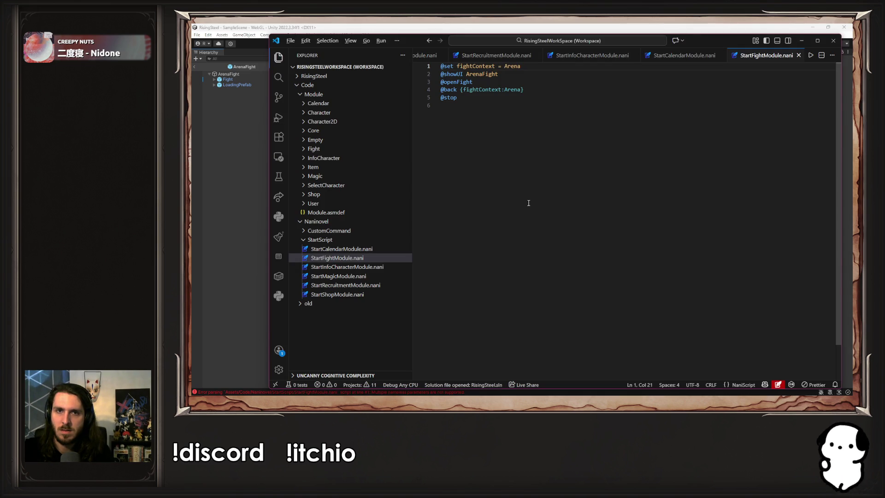
left_click(242, 216)
scroll(648, 198, "down", 2)
left_click(448, 320)
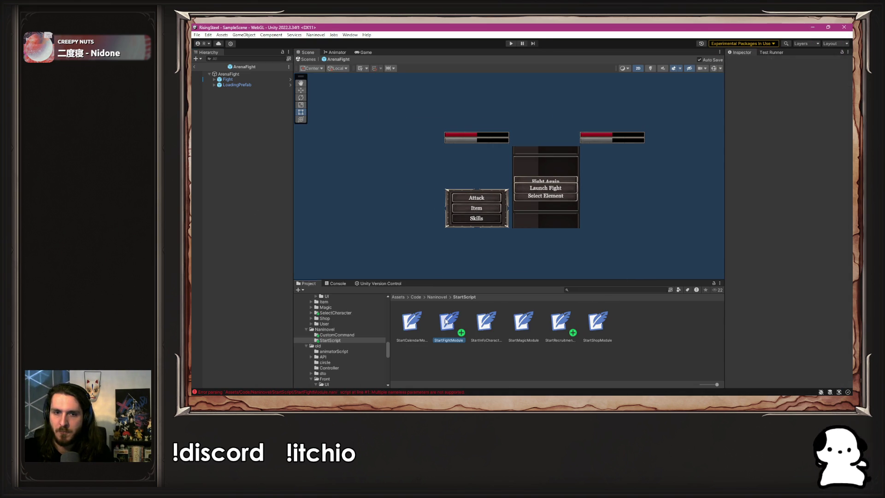
double_click(449, 320)
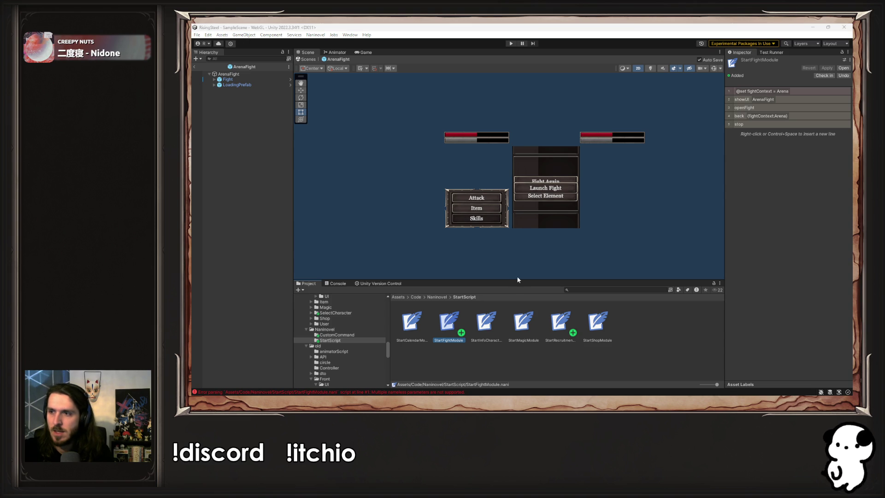
key("alt+Tab")
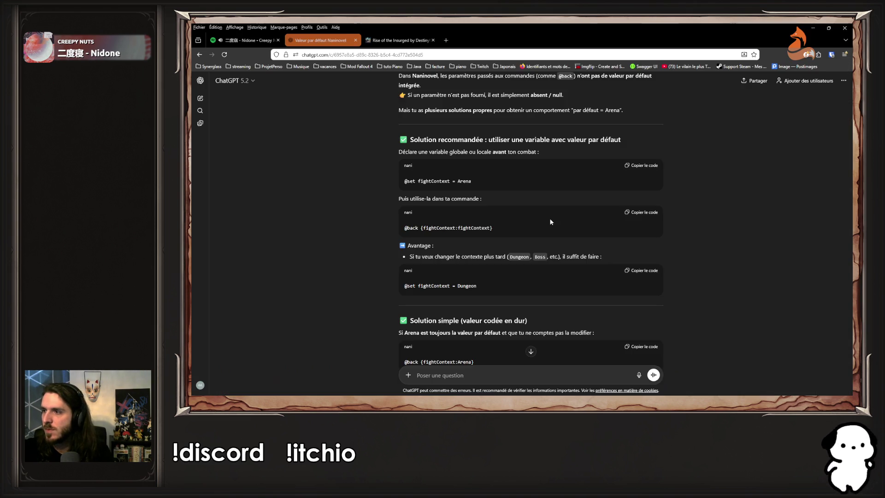
scroll(529, 267, "down", 10)
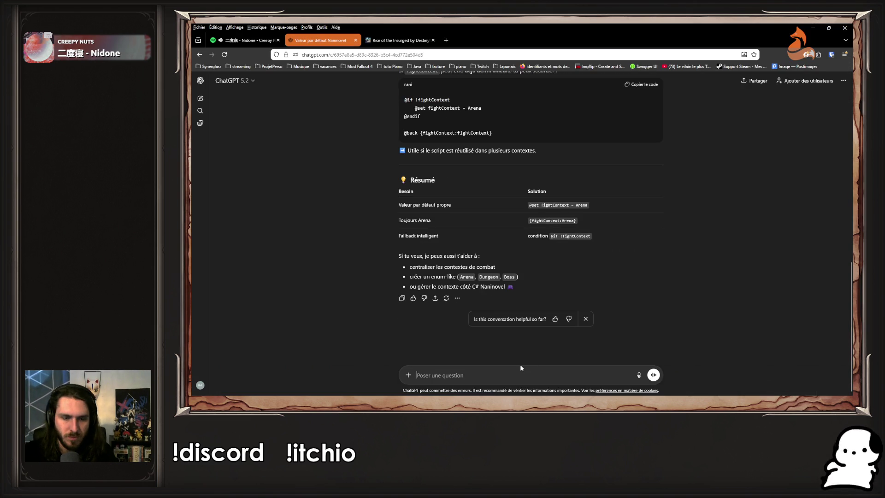
scroll(604, 311, "up", 5)
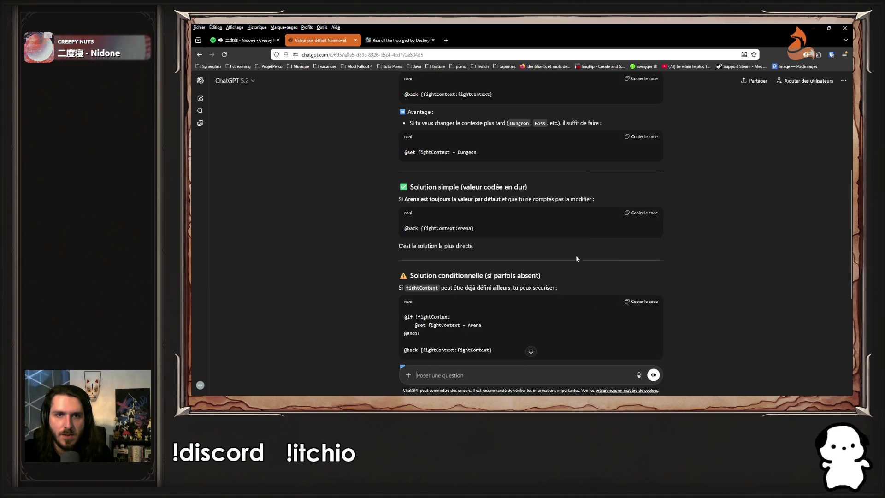
key("alt+Tab")
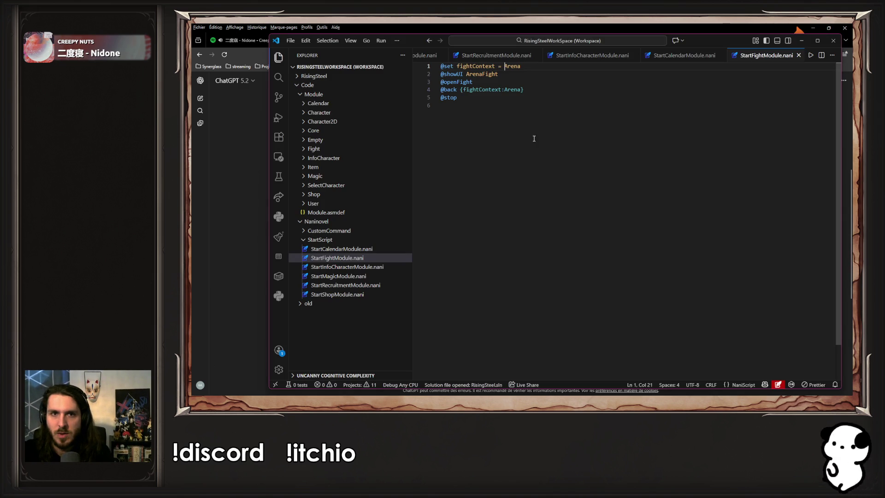
left_click(237, 203)
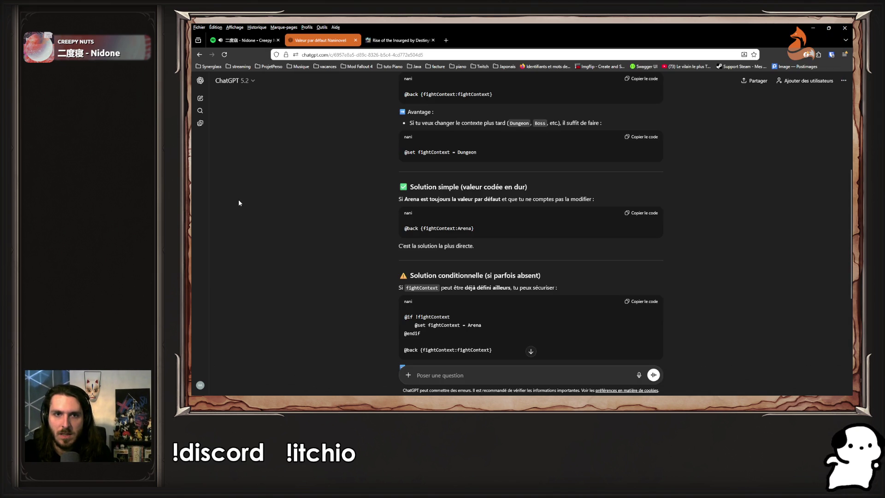
key("alt+Tab")
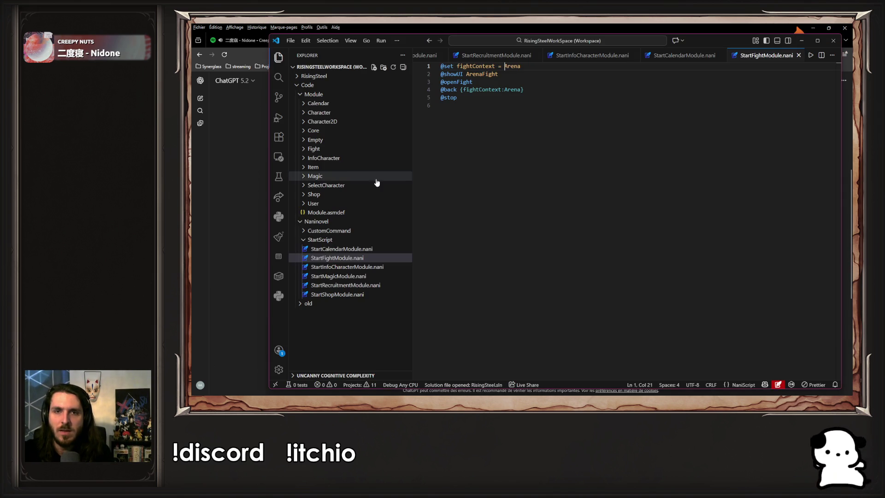
key("BackSpace")
key("BackSpace")
key("BackSpace")
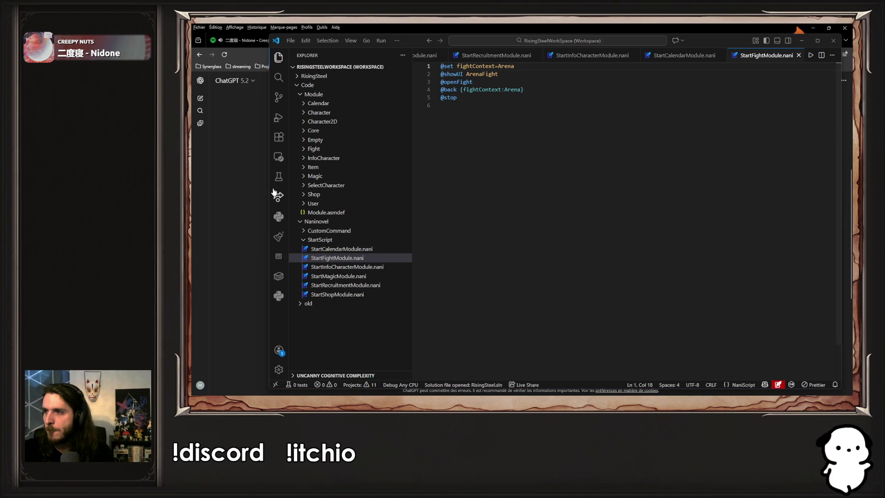
key("alt+Tab")
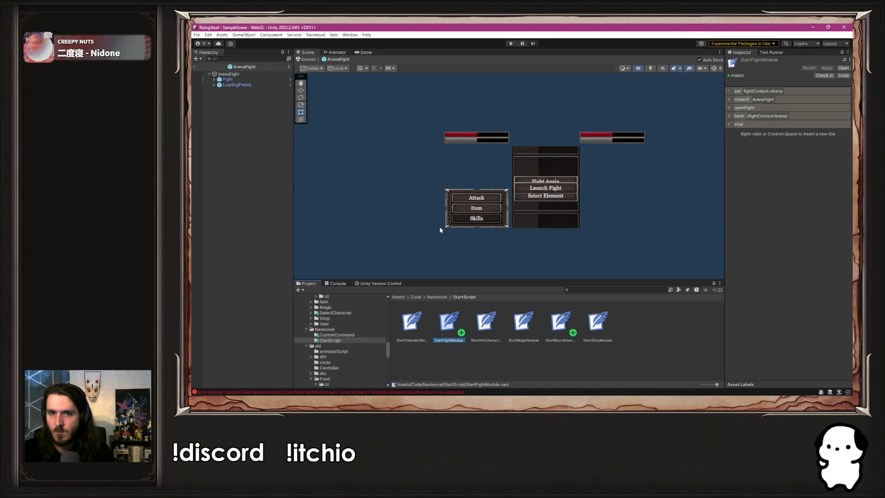
- Clear the old script-parsing errors from Unity's Console
left_click(394, 255)
left_click(419, 394)
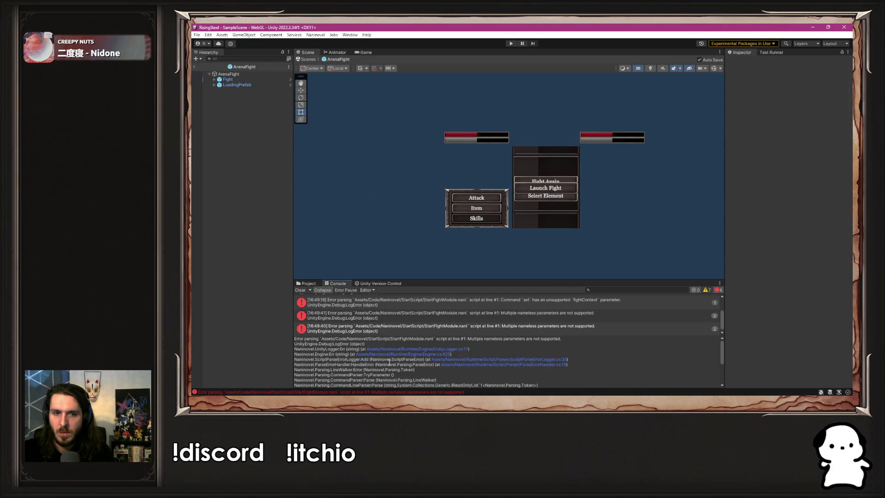
left_click(302, 291)
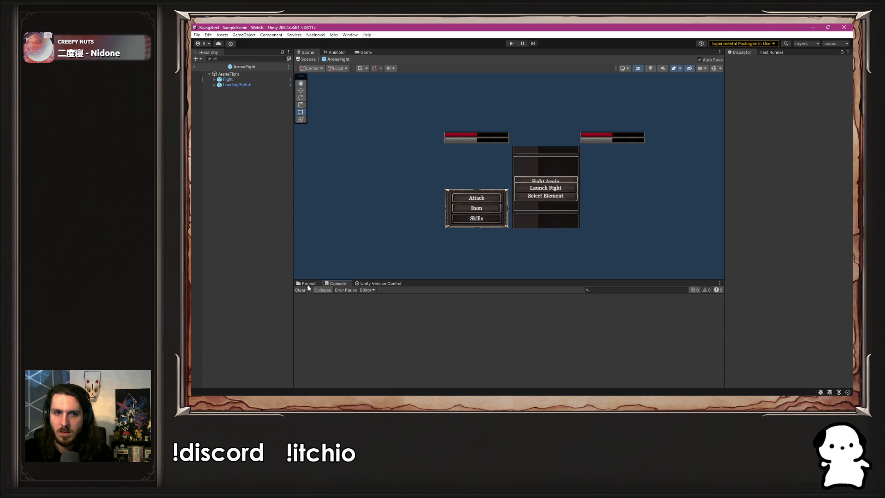
- Reopen StartFightModule.nani from the StartScript folder in Visual Studio Code
left_click(308, 284)
left_click(449, 323)
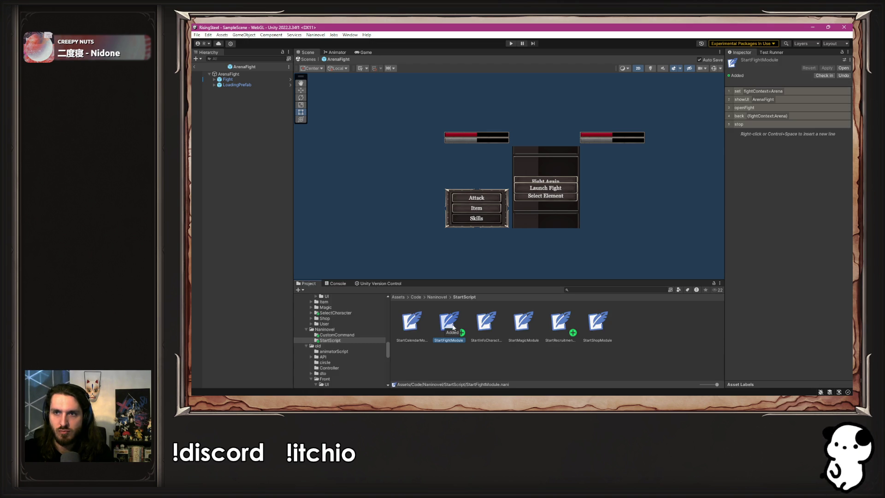
double_click(776, 95)
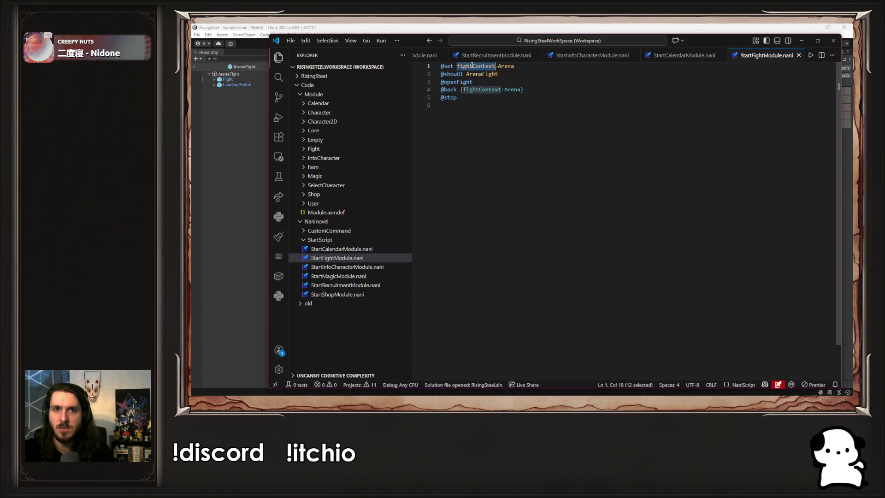
left_click(521, 89)
left_click_drag(521, 90, 502, 89)
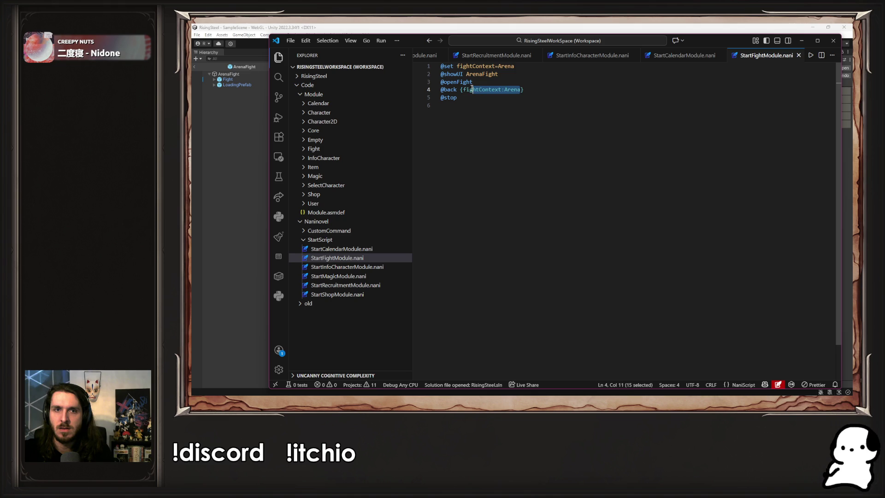
key("BackSpace")
key("ctrl+s")
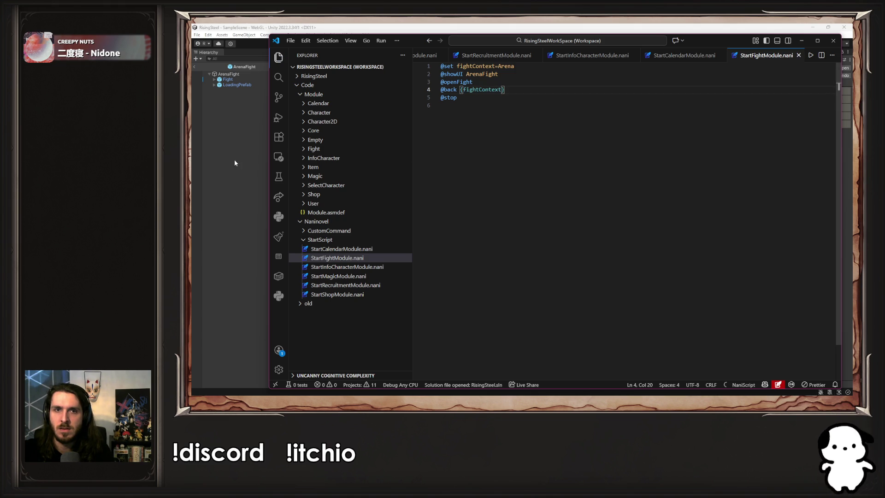
left_click(235, 159)
left_click(511, 44)
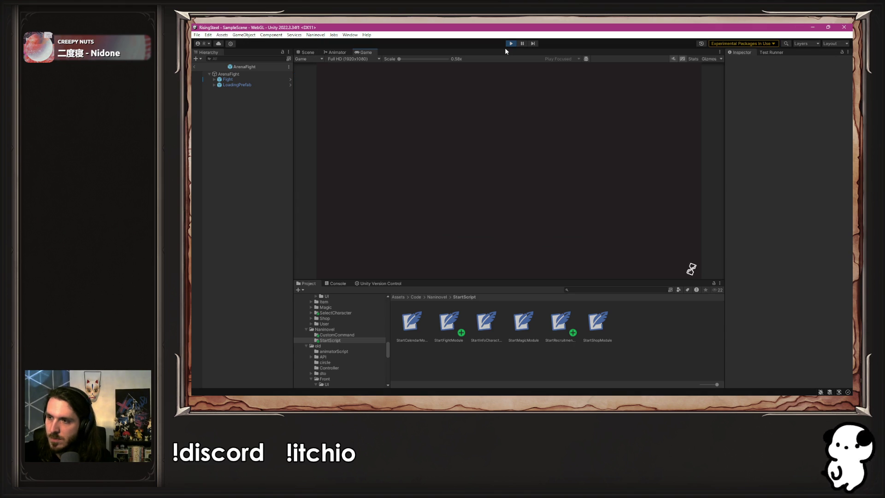
- Play via NEW GAME to the fight screen, inspect the NullReferenceException, then stop playing
left_click(522, 121)
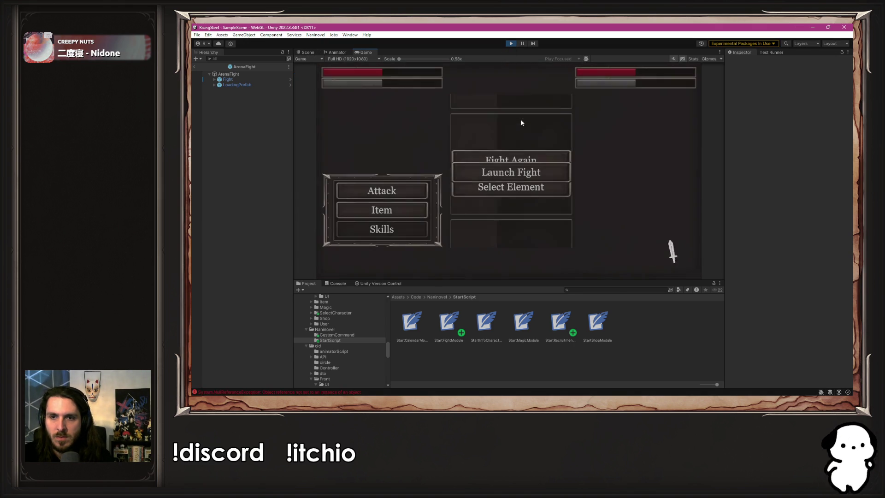
left_click(284, 392)
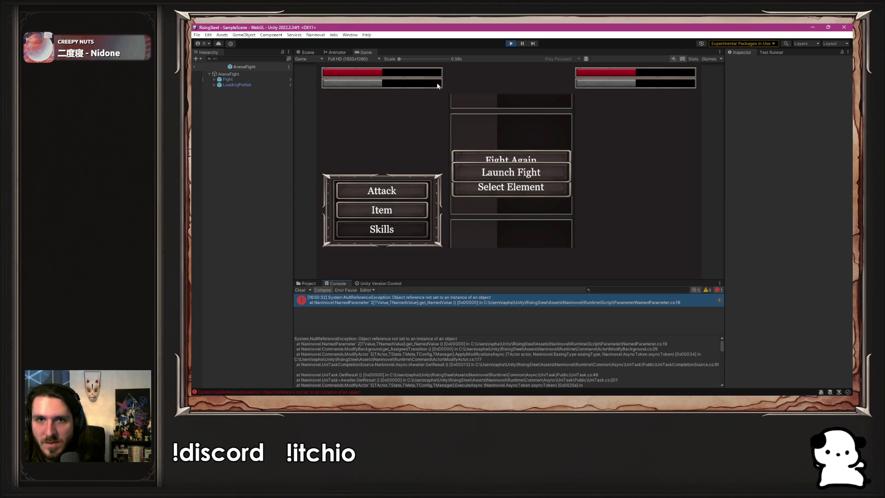
left_click(512, 44)
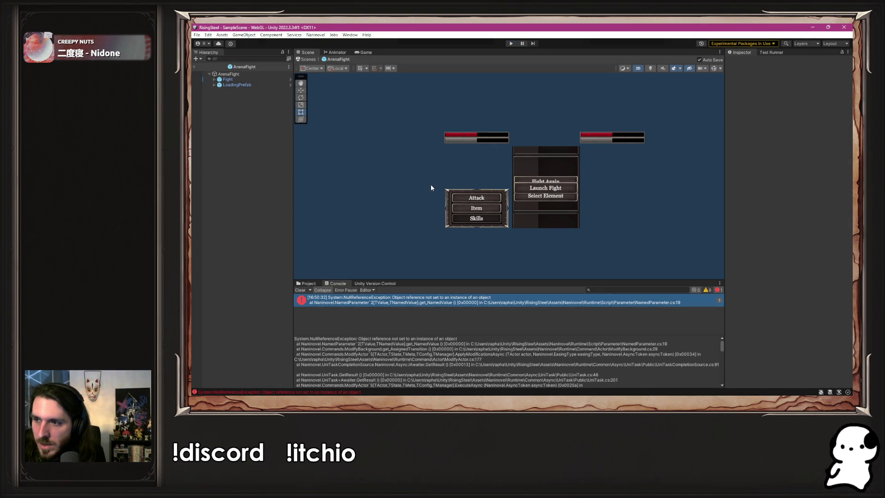
key("alt+Tab")
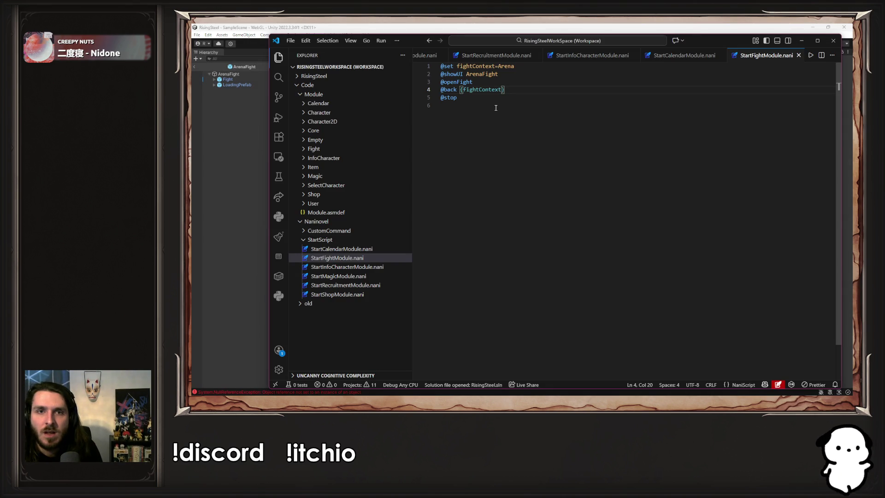
- Try a colon instead of '=' on line 1, then restore fightContext=Arena
left_click(498, 67)
key("BackSpace")
type(":")
key("BackSpace")
type("=")
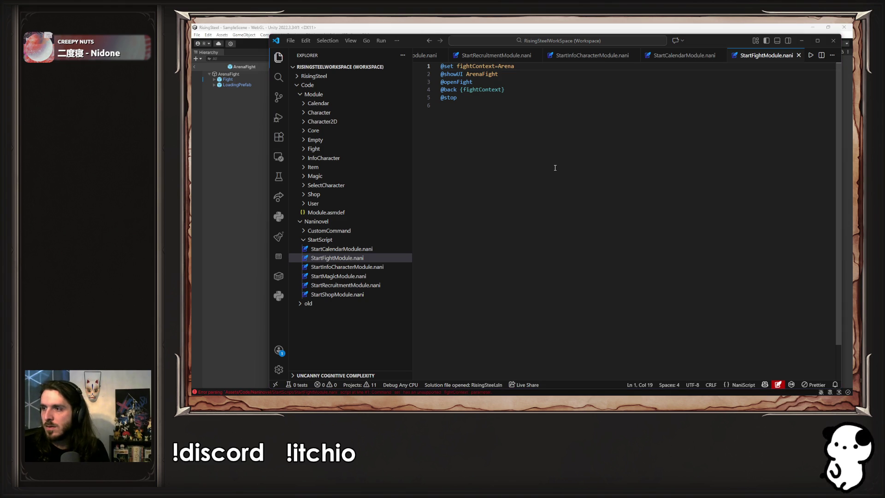
- In a new ChatGPT chat, type 'Dans naninovel, comment je set une variable dans un script'
key("alt+Tab")
key("ctrl+shift+o")
type("Dans naninovel, comment")
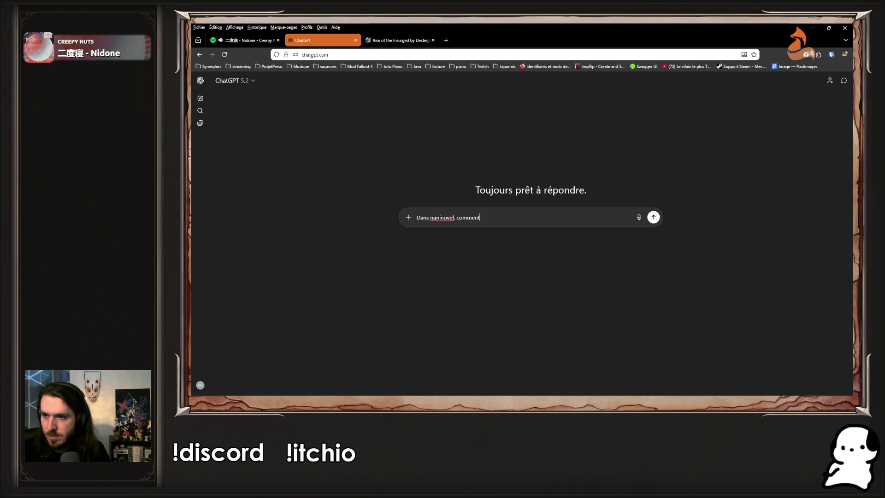
type(" je set une variable dans un s")
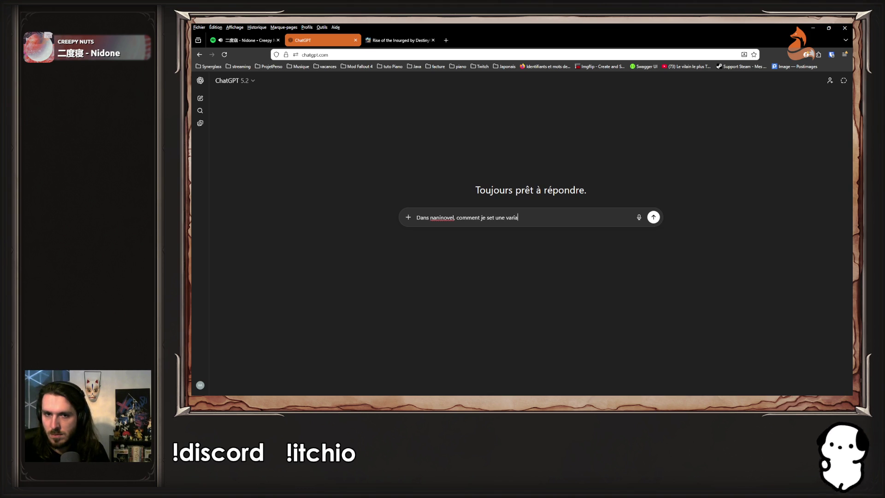
type("cript")
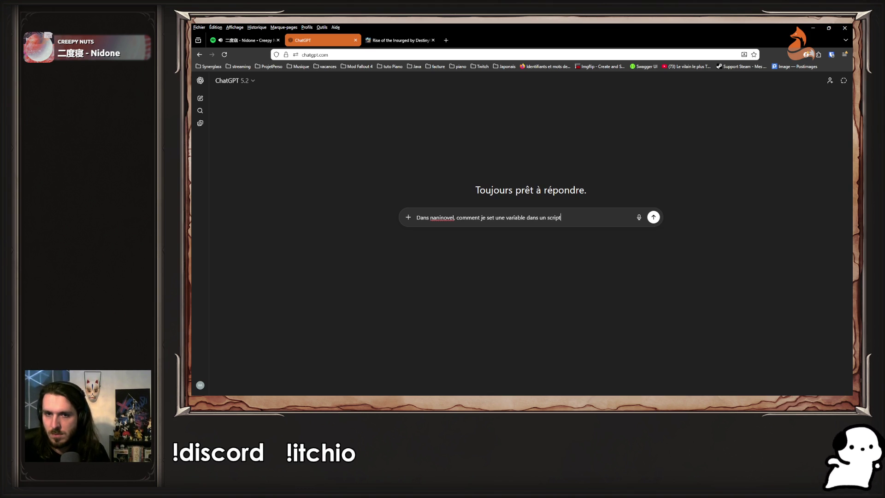
key("Return")
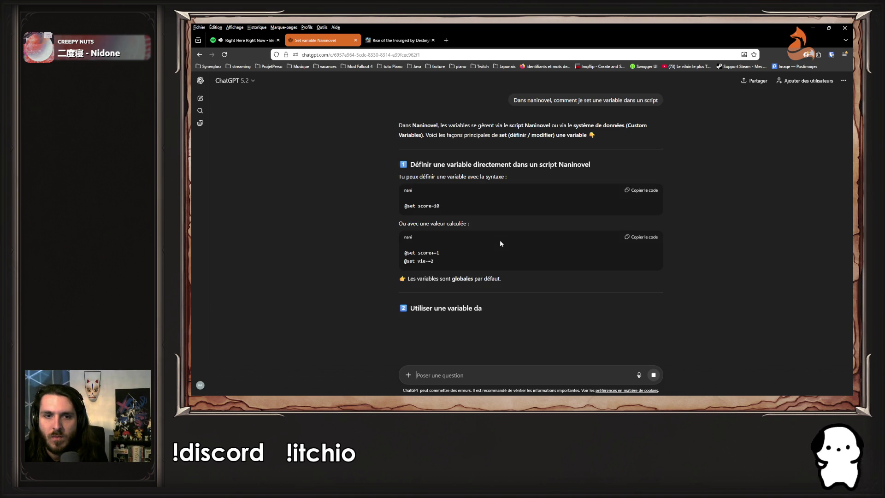
scroll(496, 242, "down", 3)
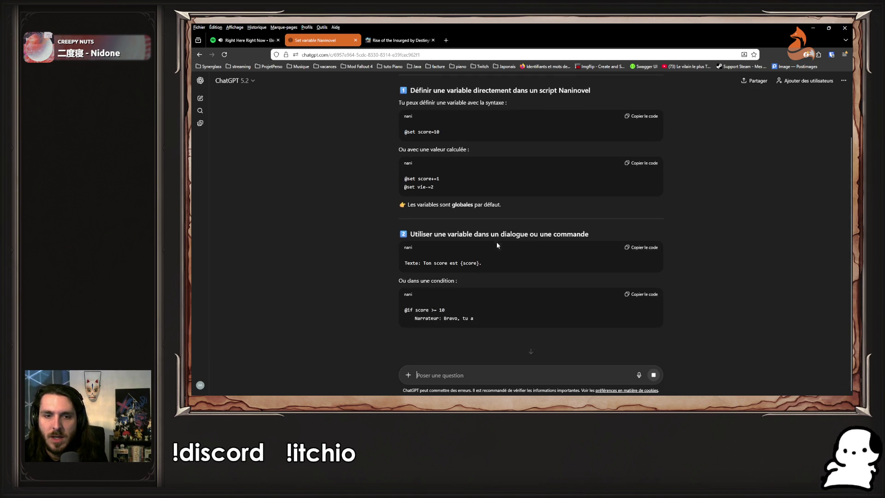
scroll(497, 242, "down", 3)
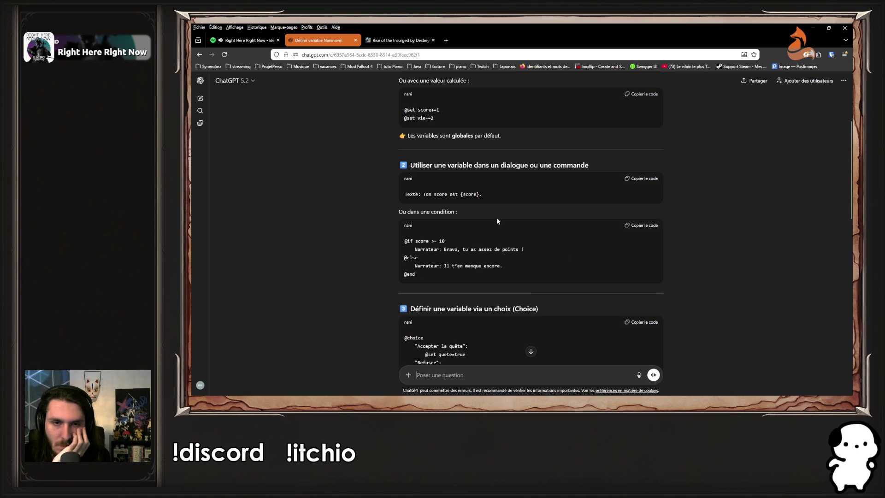
scroll(364, 194, "up", 3)
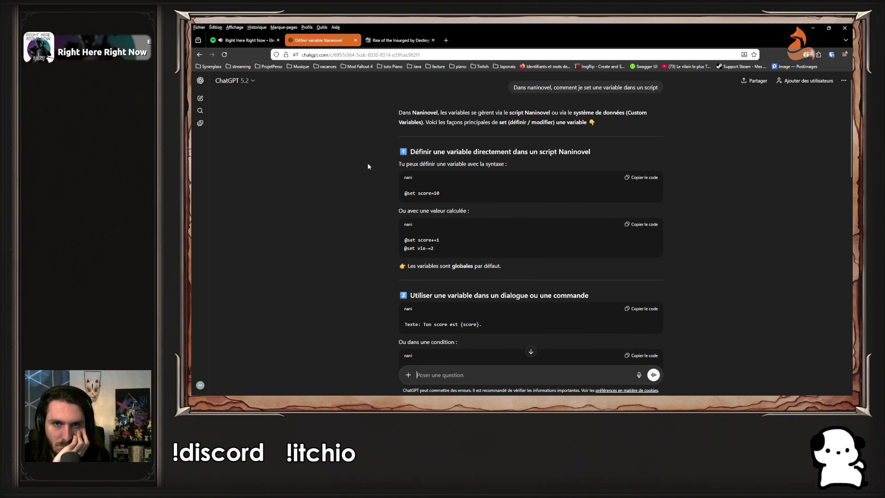
mouse_move(368, 124)
left_mouse_down()
mouse_move(397, 126)
mouse_move(459, 190)
left_mouse_up()
left_click(458, 190)
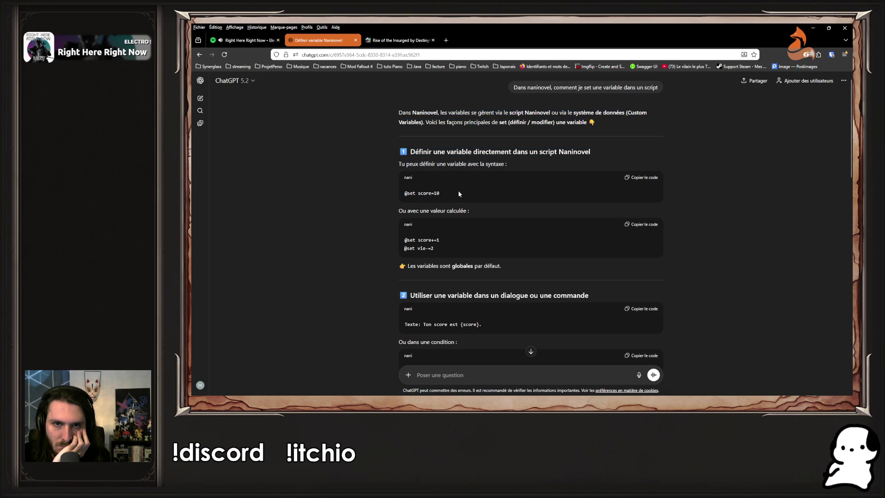
scroll(459, 192, "down", 3)
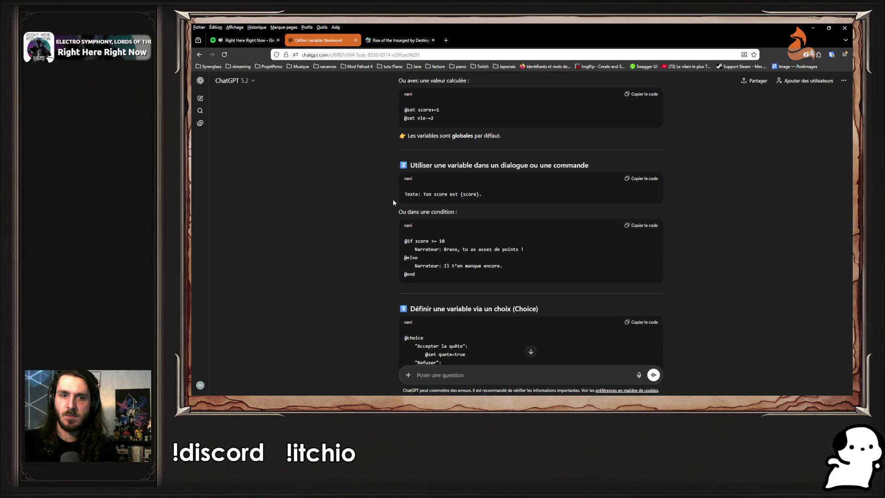
key("alt+Tab")
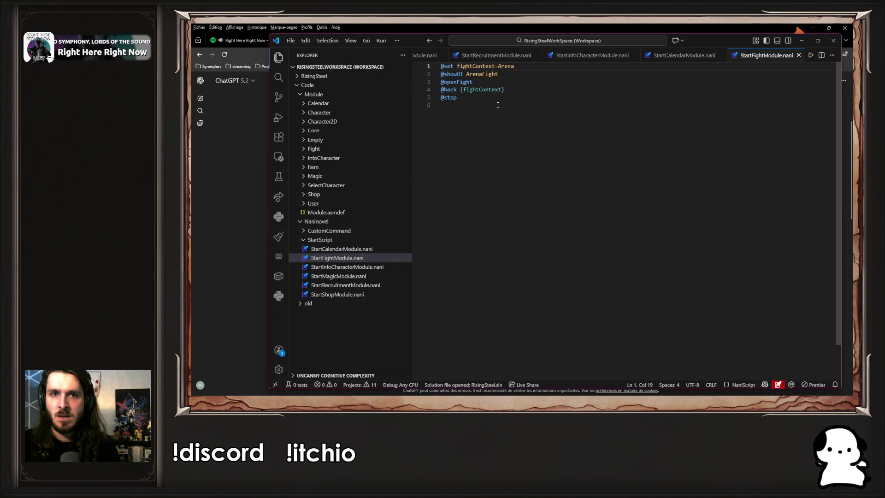
key("alt+Tab")
scroll(400, 203, "up", 3)
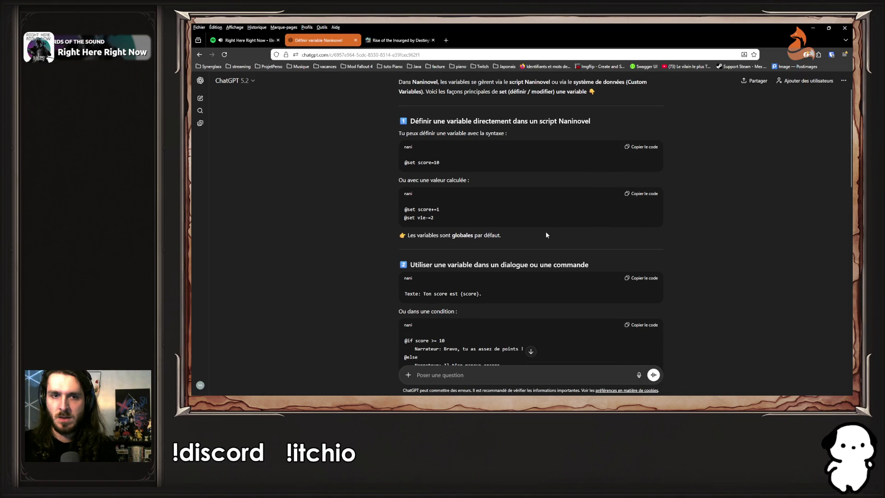
key("alt+Tab")
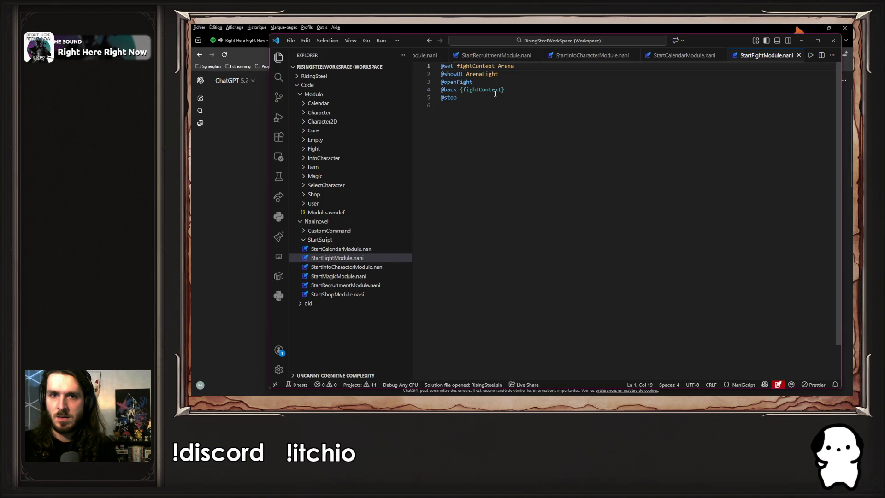
double_click(492, 90)
double_click(483, 67)
type("bibou")
key("ctrl+shift+Left")
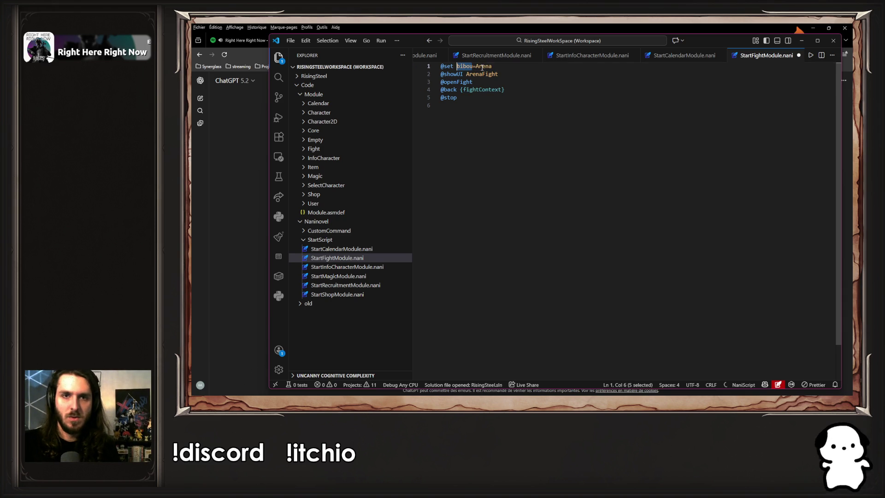
key("ctrl+c")
double_click(489, 90)
key("ctrl+v")
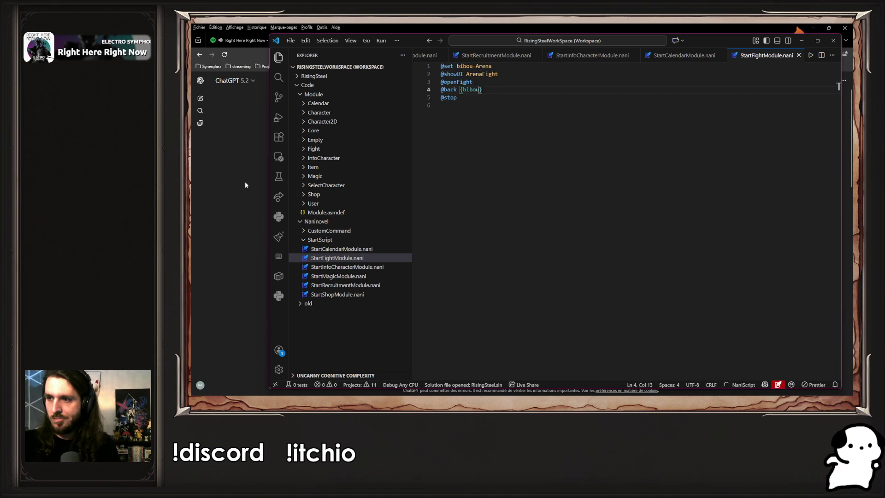
key("alt+Tab")
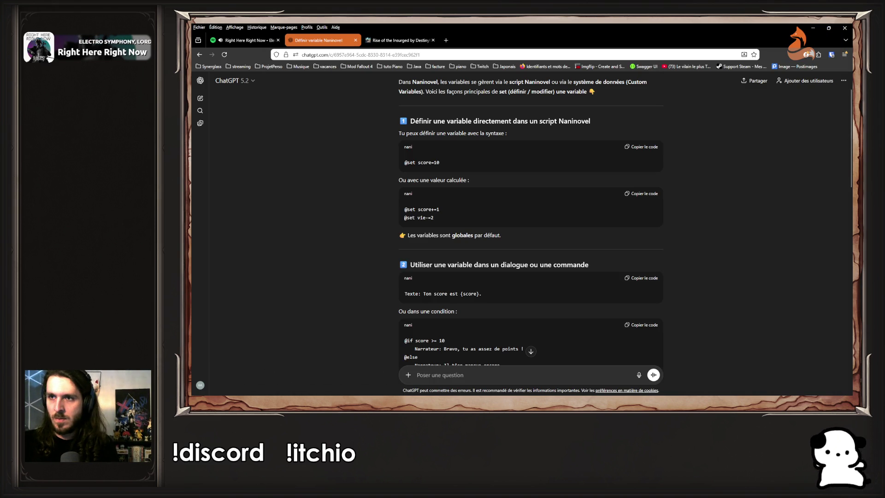
left_click(813, 31)
key("alt+Tab")
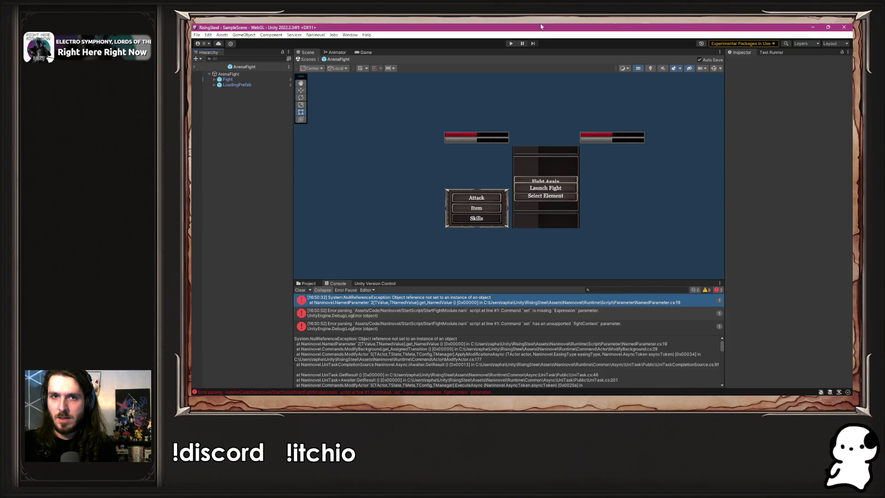
- Play via NEW GAME into the fight scene, see the NullReferenceException persist, and stop playing
left_click(512, 43)
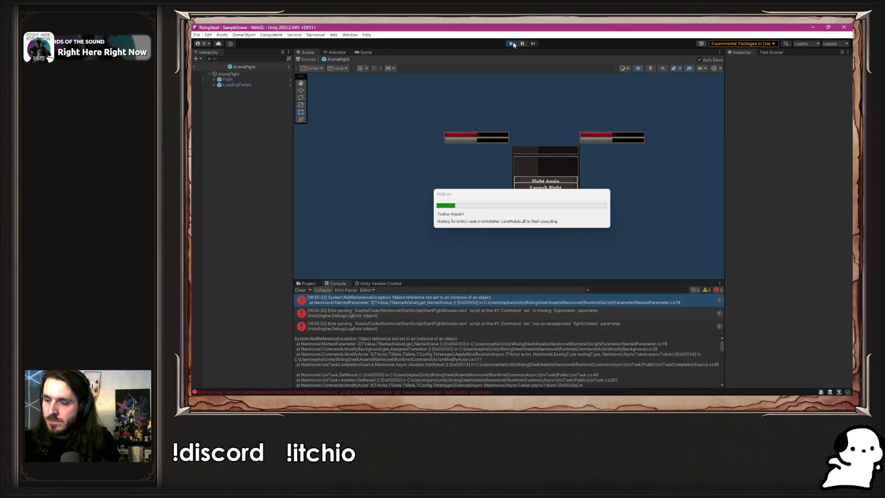
left_click(508, 115)
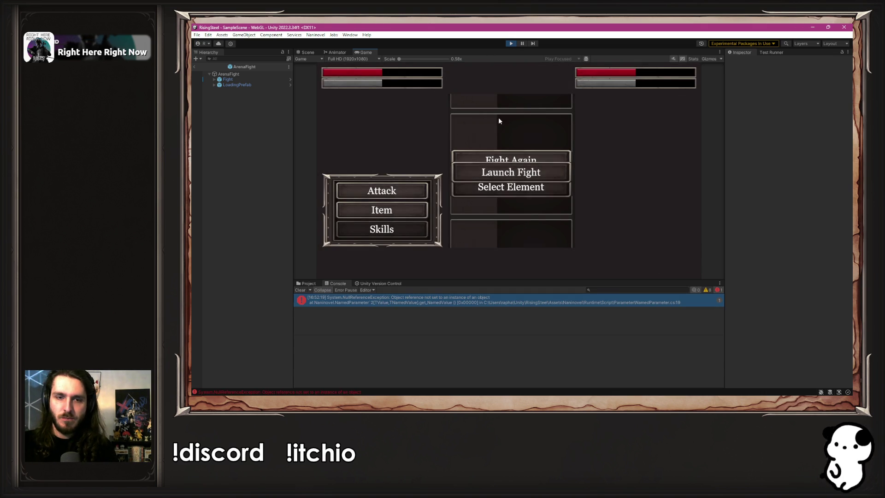
left_click(513, 43)
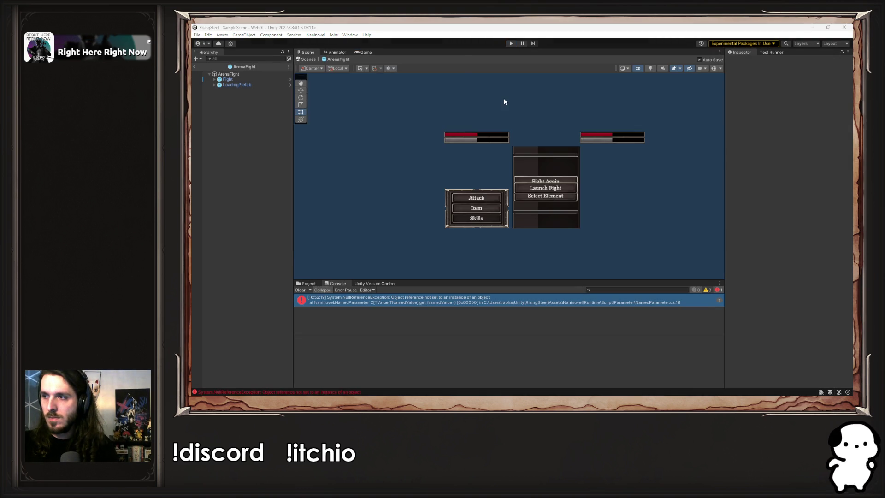
key("alt+Tab")
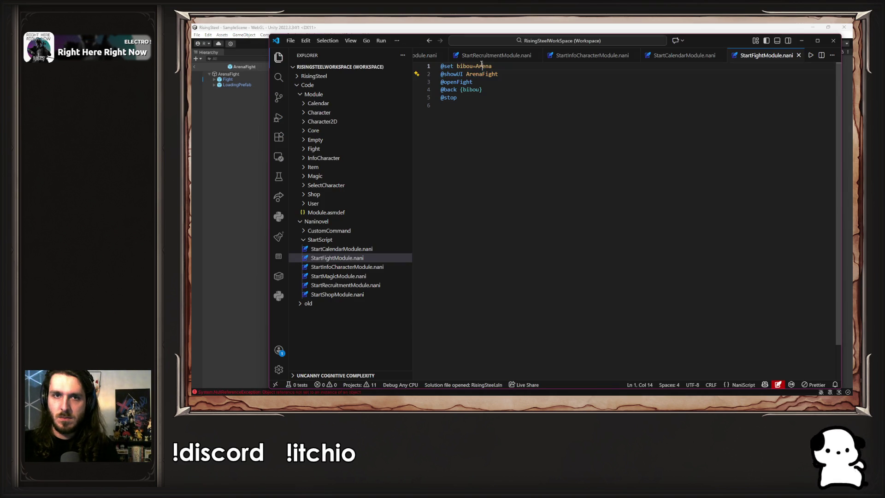
left_click_drag(482, 90, 464, 90)
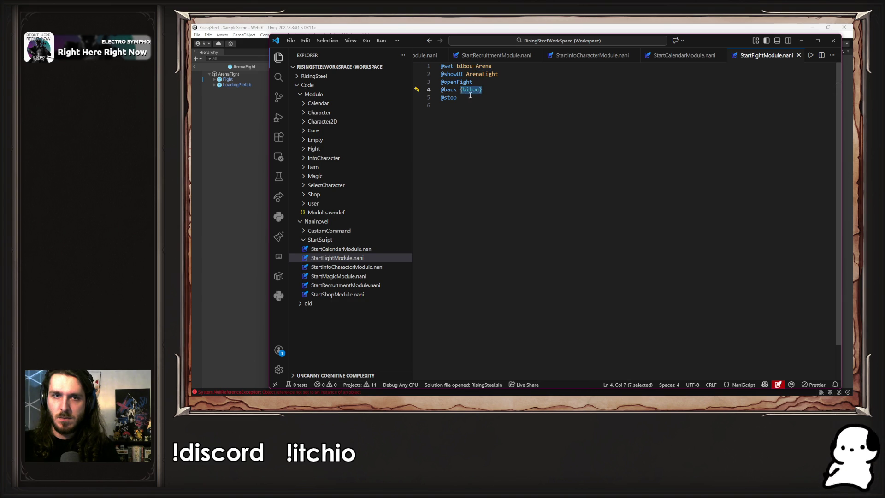
left_click(262, 178)
left_click(511, 43)
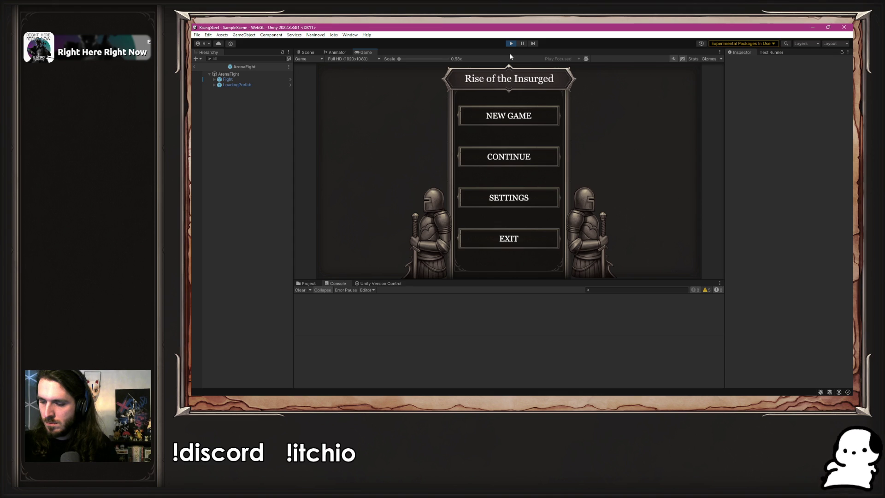
- Restore {fightContext} in StartFightModule.nani and save the script
left_click(511, 122)
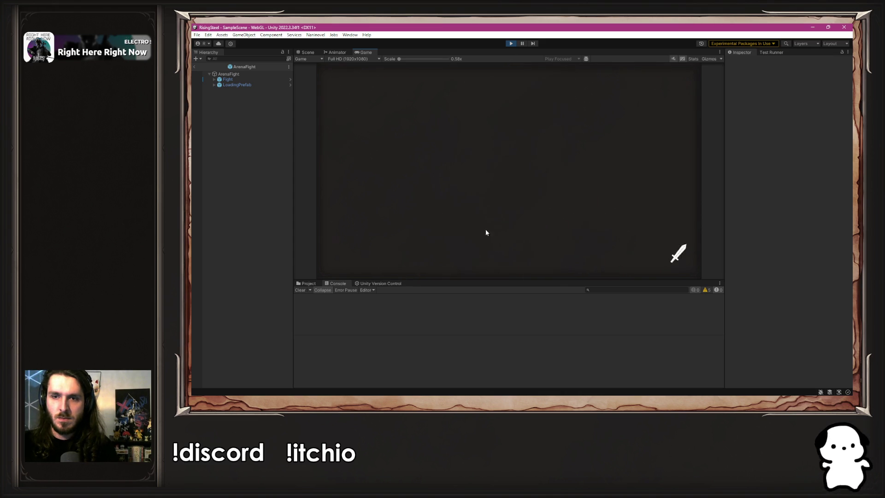
key("alt+Tab")
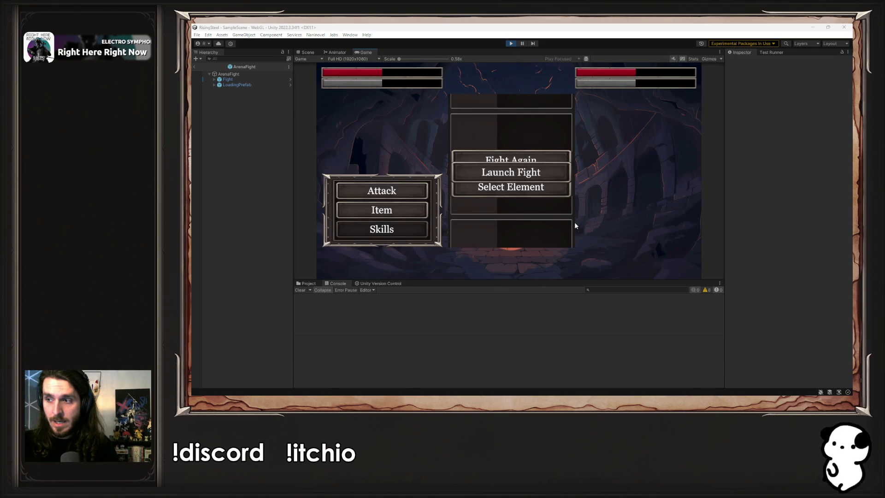
type("{fightContext}")
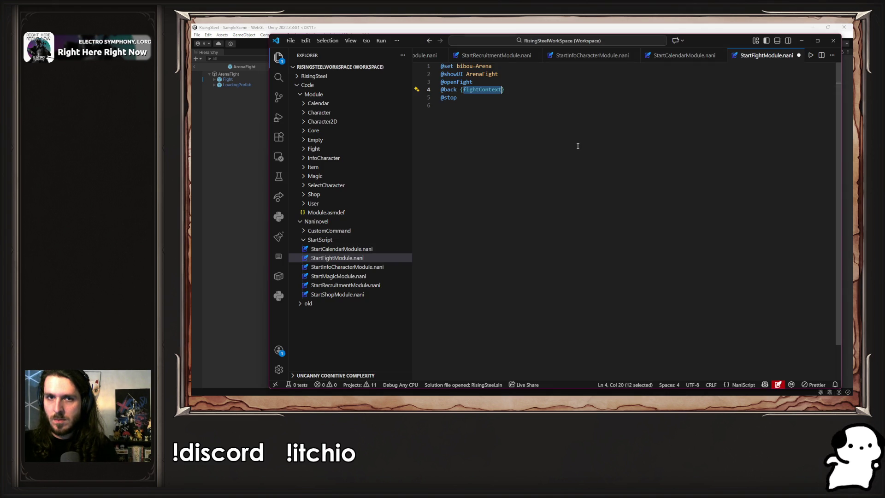
key("Tab")
type("fightContext")
key("ctrl+s")
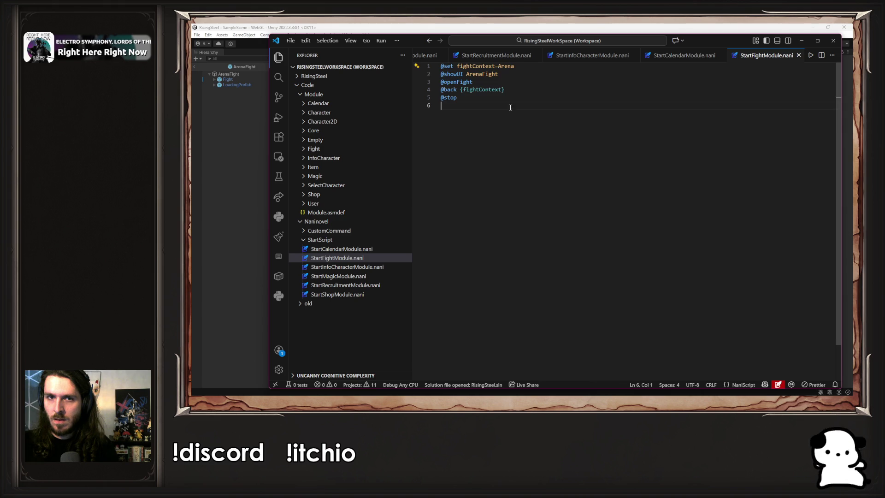
key("ctrl+a")
- Restart Unity's play mode and start a NEW GAME to reach the fight scene
left_click(250, 188)
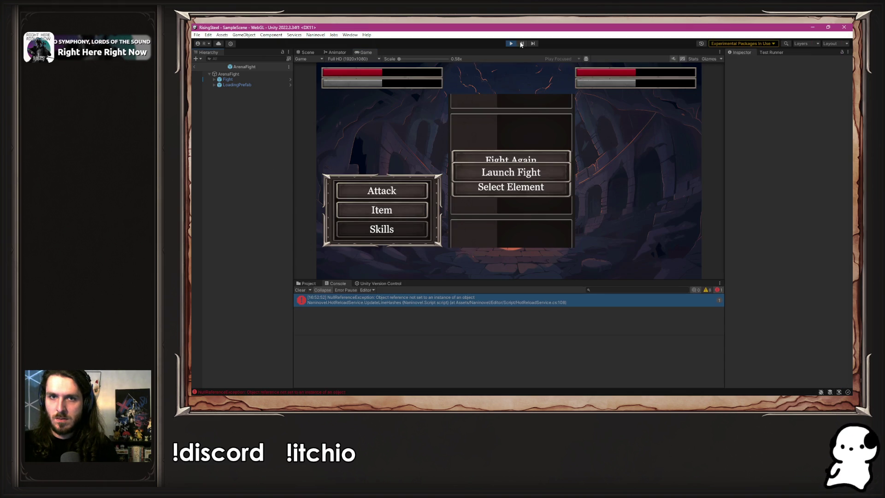
left_click(512, 41)
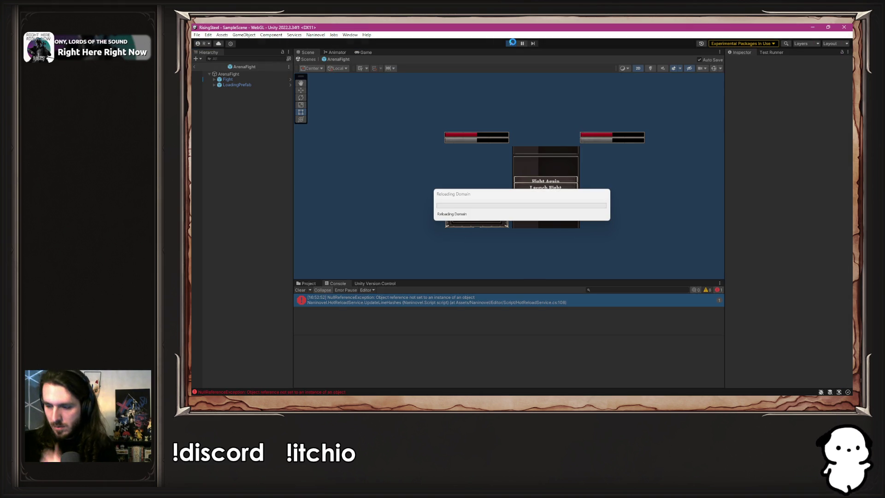
left_click(513, 41)
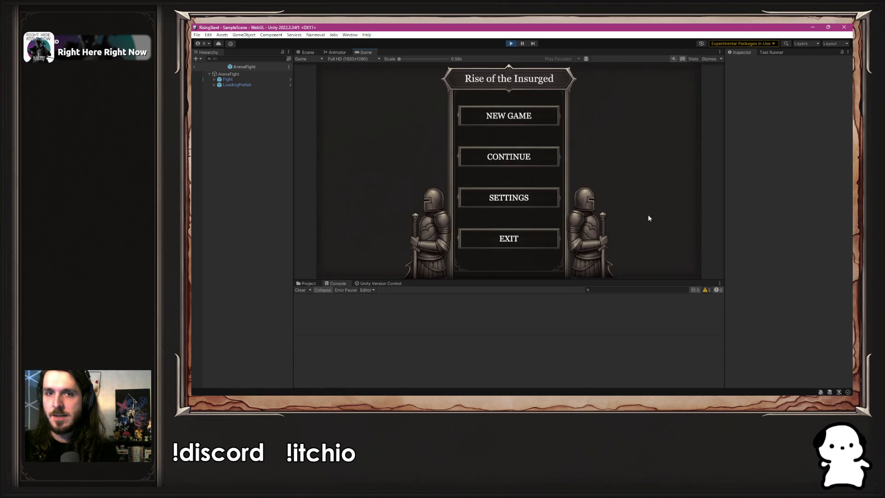
left_click(552, 113)
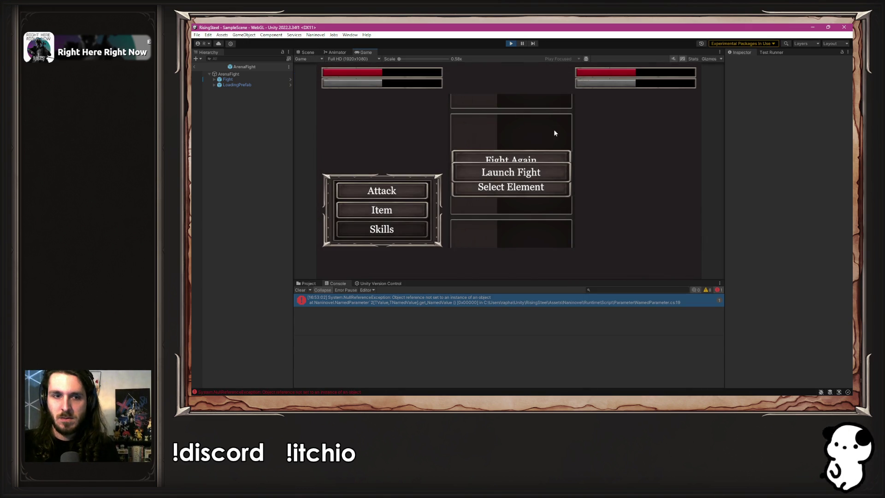
- Copy the NullReferenceException stack trace from the Console and switch to ChatGPT
left_click(410, 299)
left_click(375, 349)
key("ctrl+a")
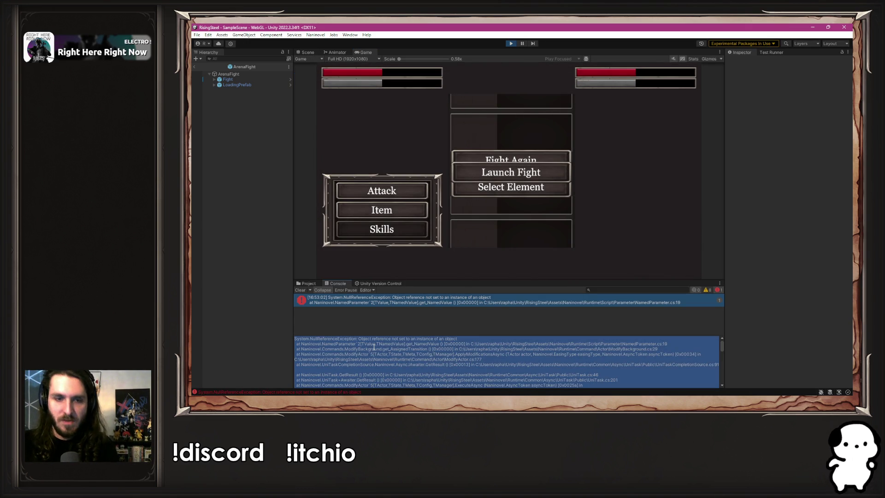
key("alt+Tab")
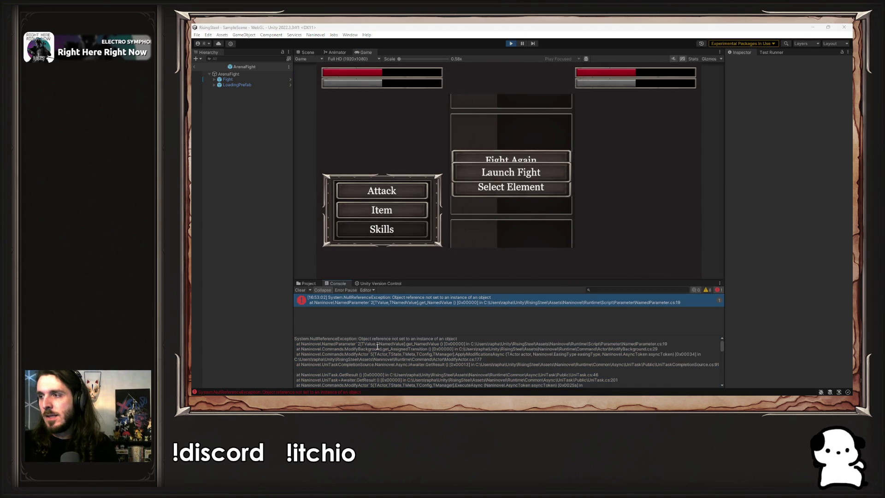
scroll(375, 300, "down", 10)
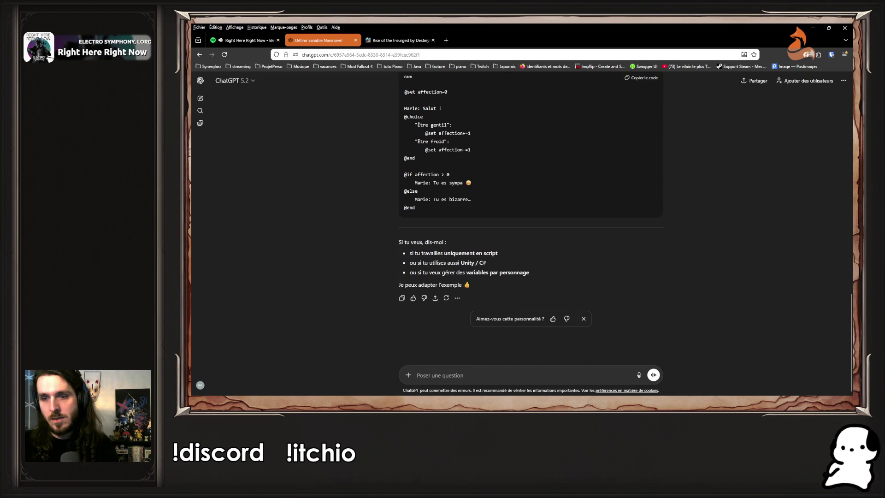
- Send ChatGPT a message starting 'Ok, mais j'ai ce b' with the pasted NullReferenceException stack trace
type("Ok, m'ai")
key("BackSpace")
key("BackSpace")
key("BackSpace")
type("ais j'ai ce b")
key("ctrl+v")
key("Return")
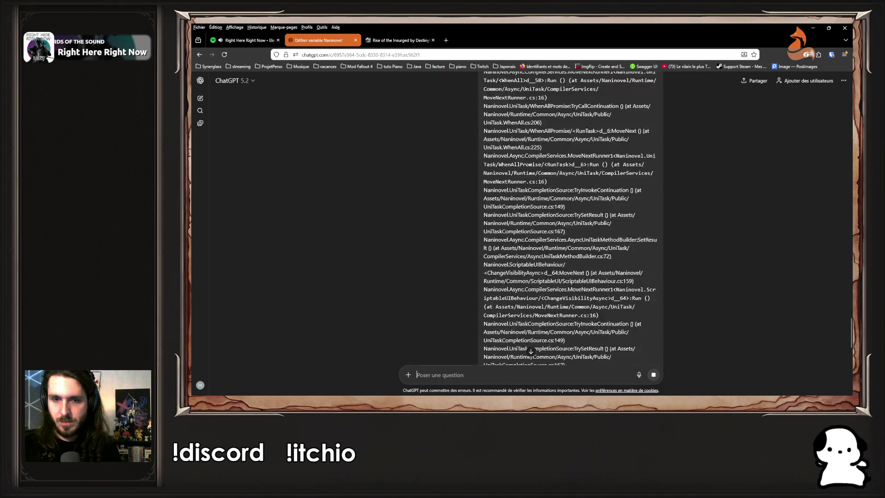
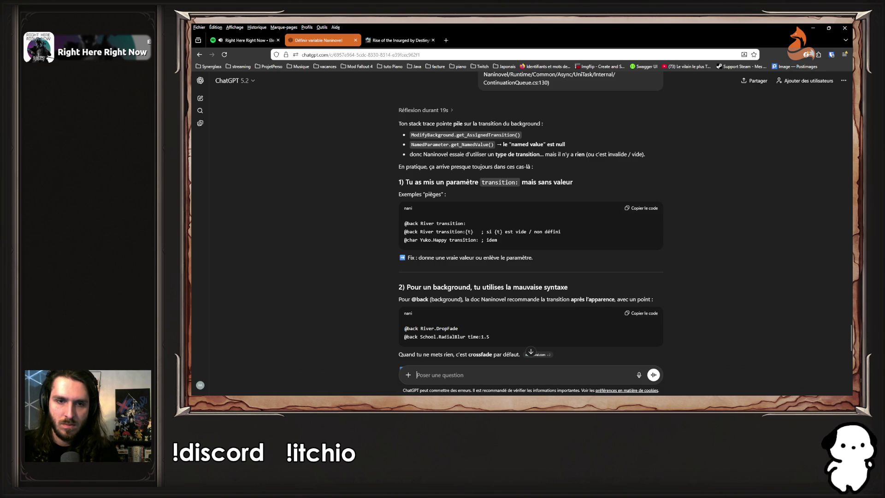
- Paste the StartFightModule script into ChatGPT and ask why the fightContext line fails
scroll(388, 285, "down", 2)
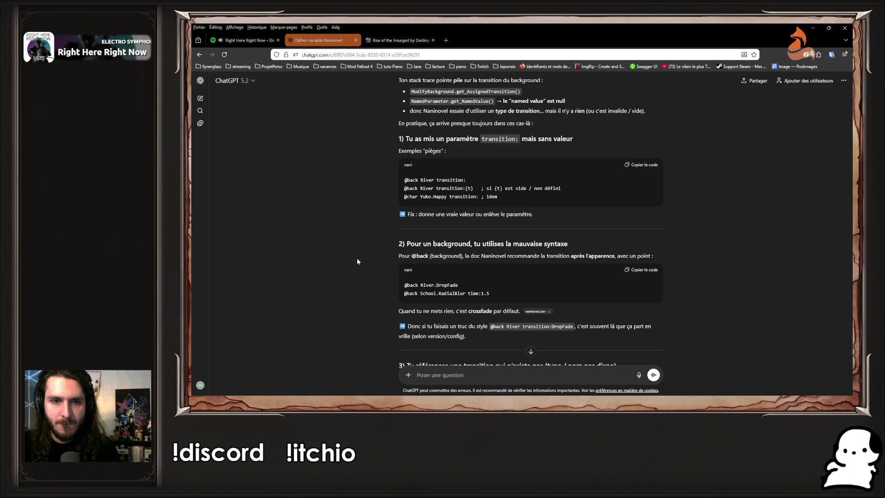
left_click_drag(376, 247, 580, 243)
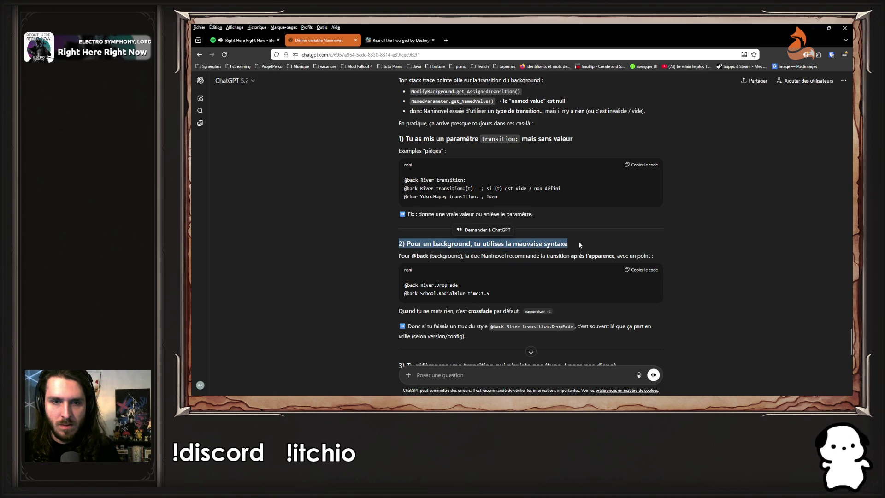
left_click(580, 244)
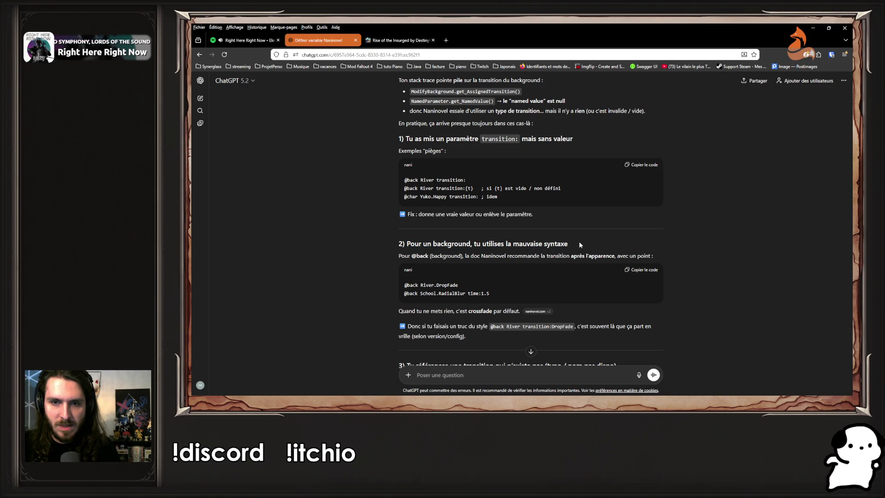
scroll(579, 244, "down", 2)
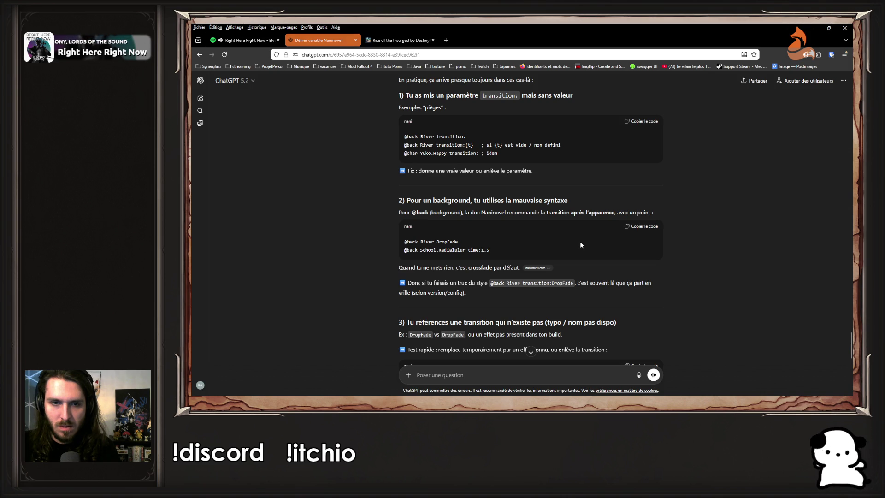
key("alt+Tab")
key("alt+Tab")
mouse_move(570, 128)
left_mouse_down()
mouse_move(461, 89)
mouse_move(440, 66)
left_mouse_up()
key("ctrl+c")
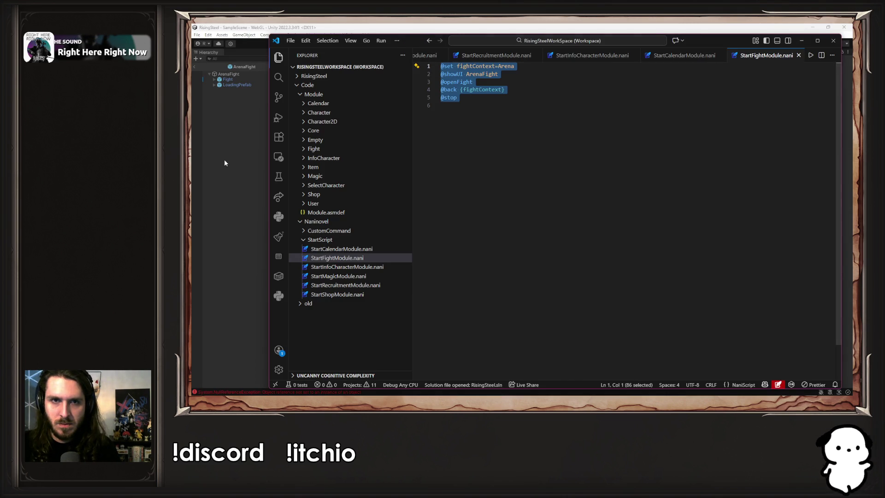
left_click(224, 163)
key("alt+Tab")
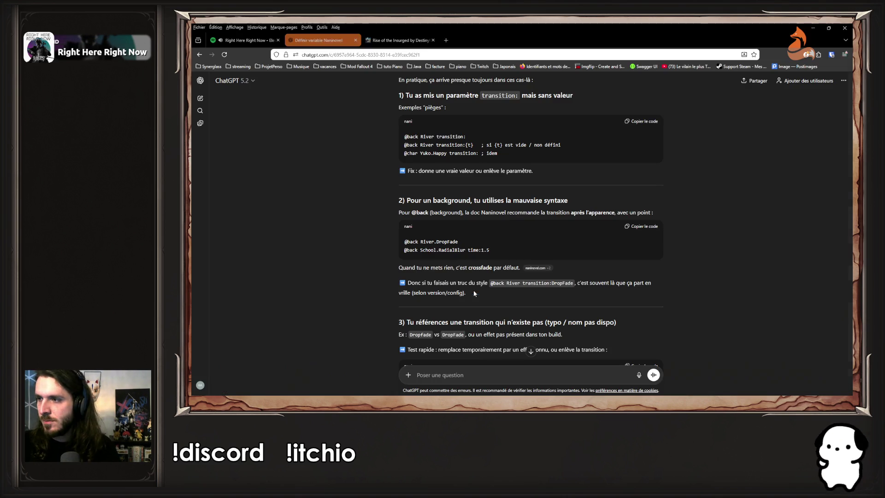
type("En")
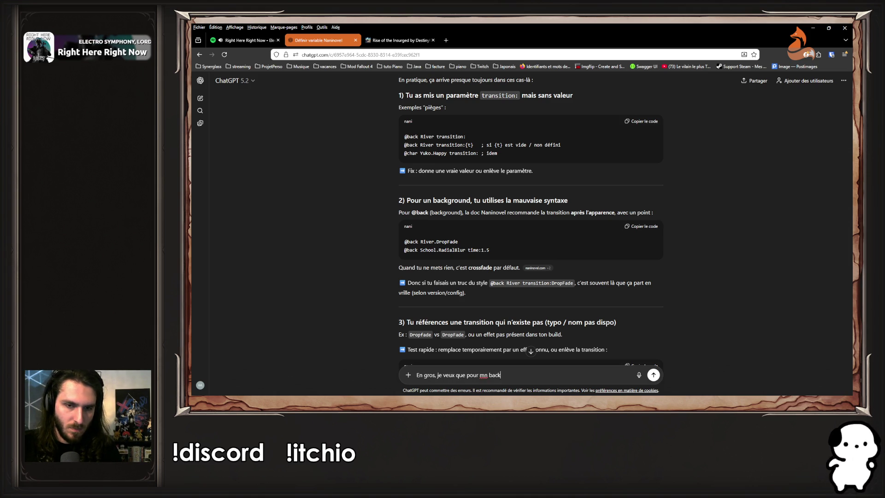
key("ctrl+v")
type("en")
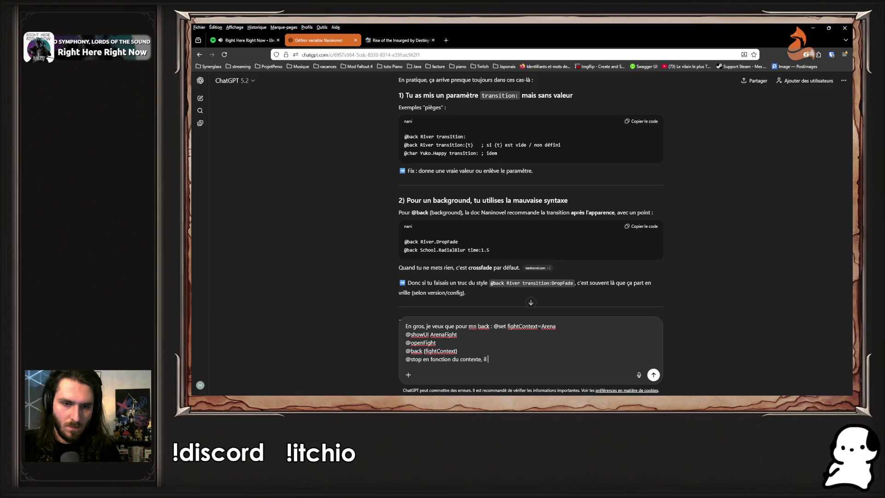
type("ge")
key("Return")
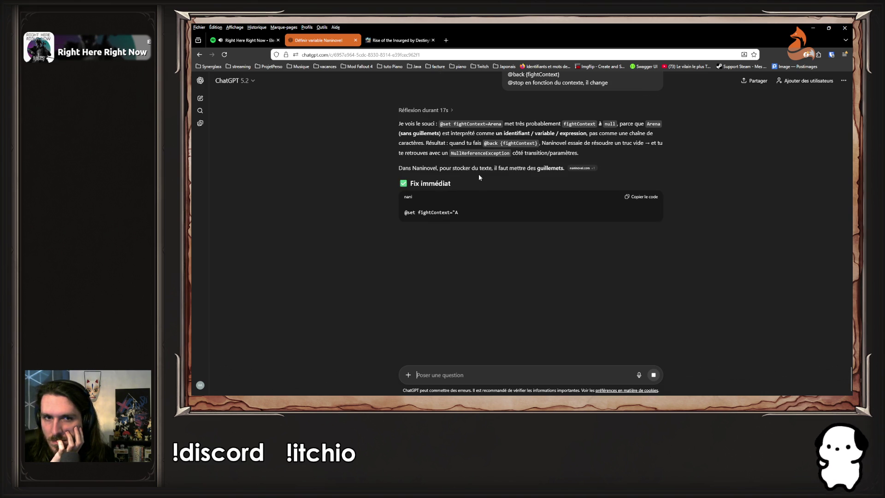
- Change line 1 to fightContext='Arena', save the script, and stop Unity's play session
key("alt+Tab")
key("alt+Tab")
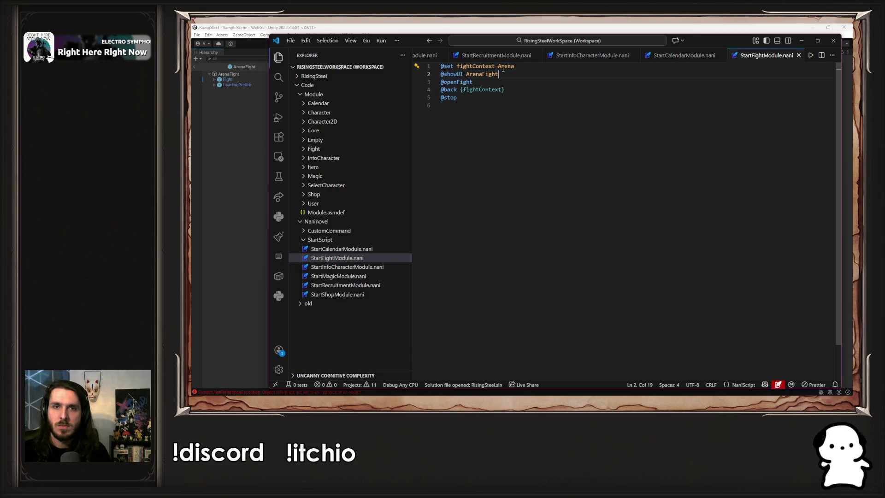
key("Right")
type("'")
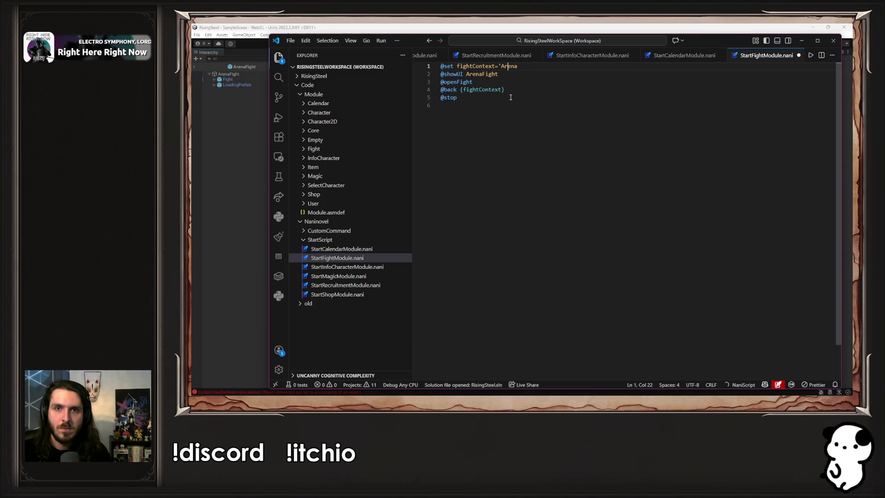
key("End")
type("'")
key("ctrl+s")
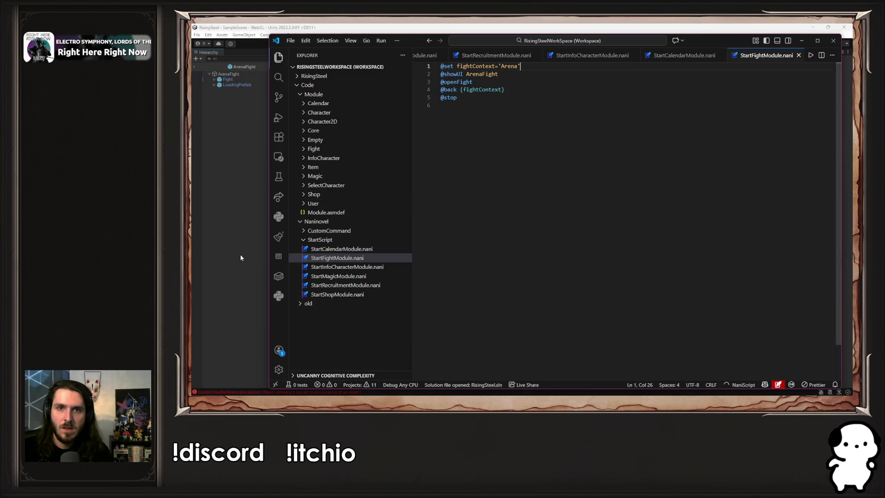
key("alt+Tab")
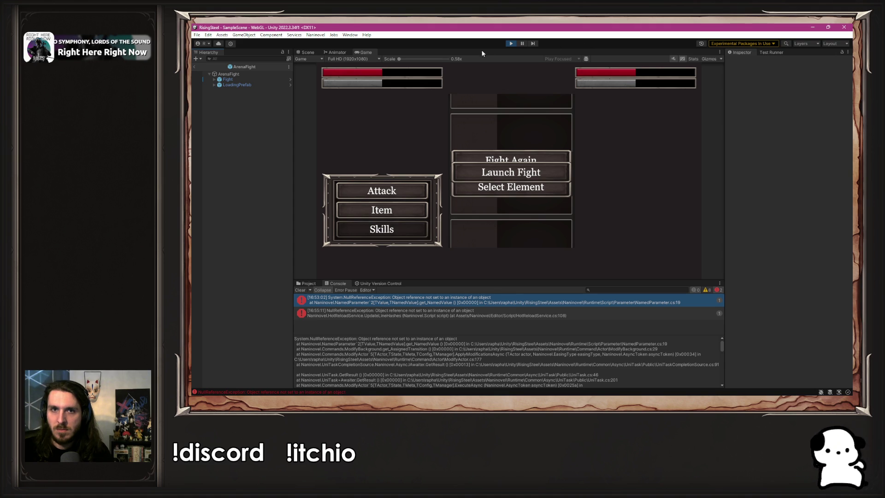
left_click(511, 44)
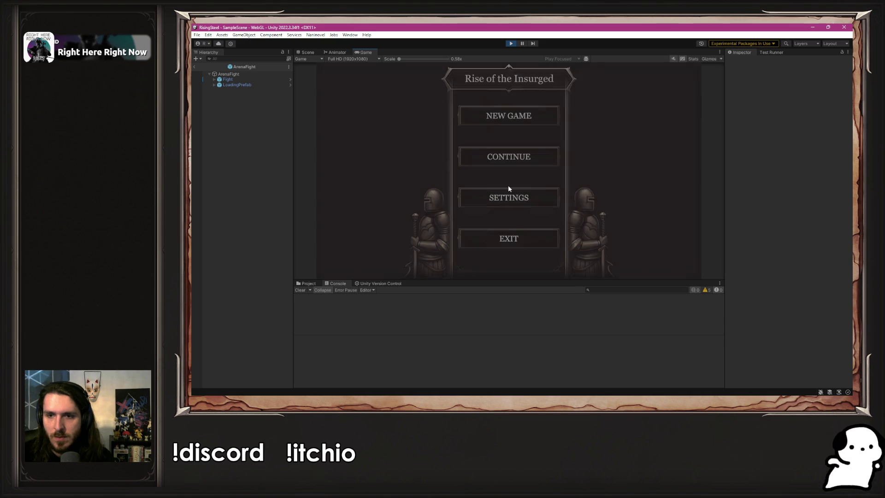
- Play-test the fight and read the Naninovel error's stack trace for fightContext='Arena'
left_click(513, 113)
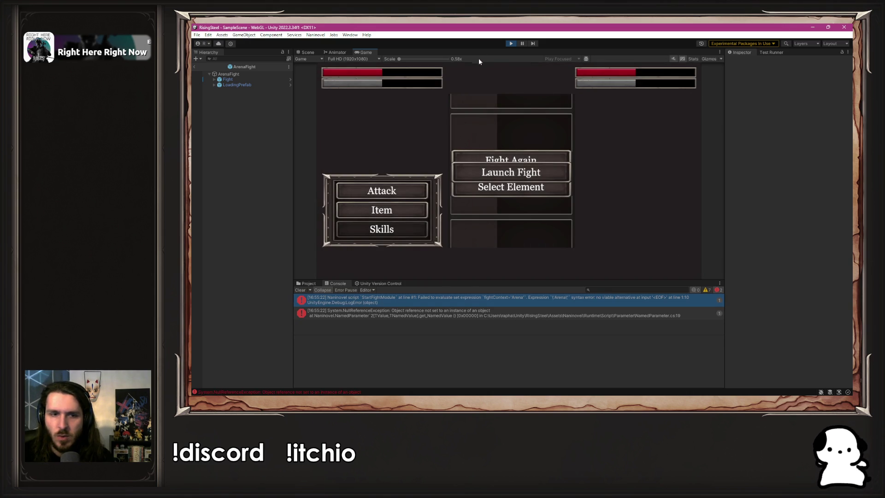
left_click(422, 297)
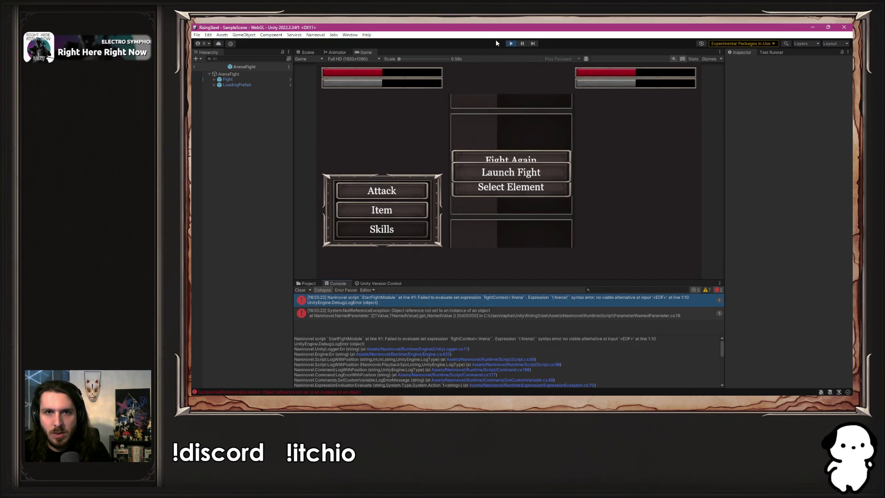
left_click(510, 45)
key("alt+Tab")
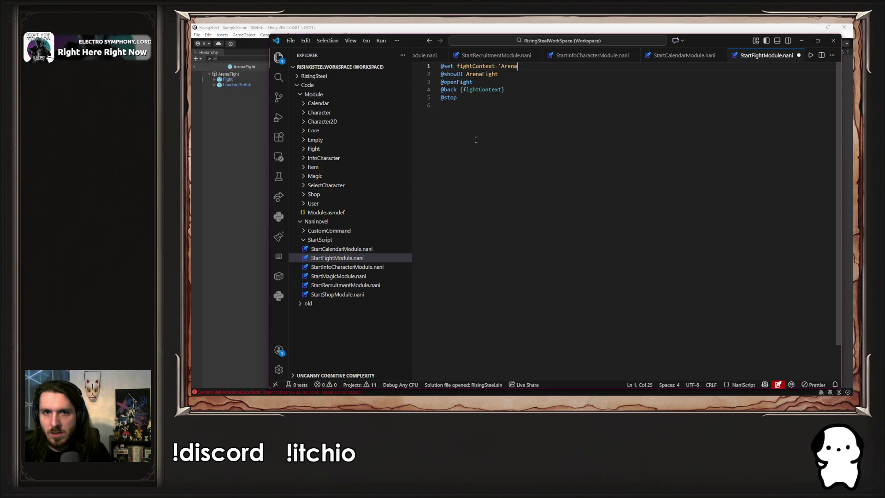
- Swap the single quotes for double quotes so line 1 sets fightContext="Arena", and save
key("BackSpace")
key("ctrl+Left")
key("BackSpace")
key("alt+Tab")
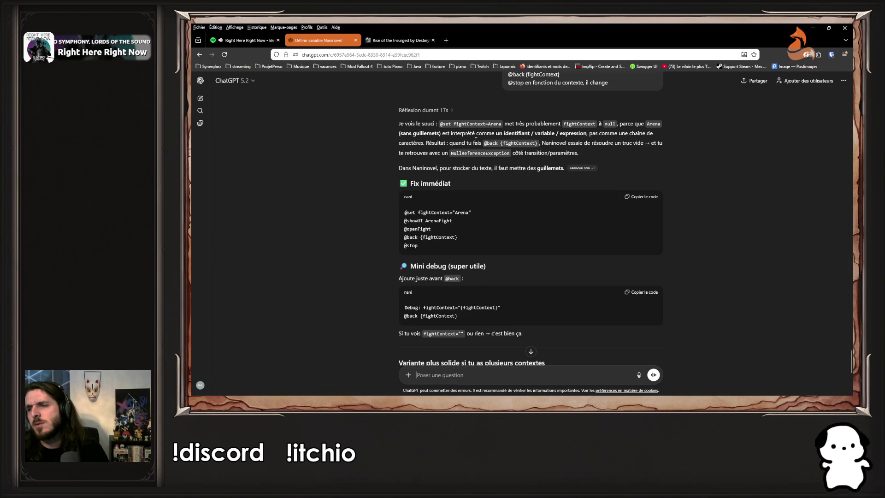
key("alt+Tab")
type("\"")
key("End")
type("\"")
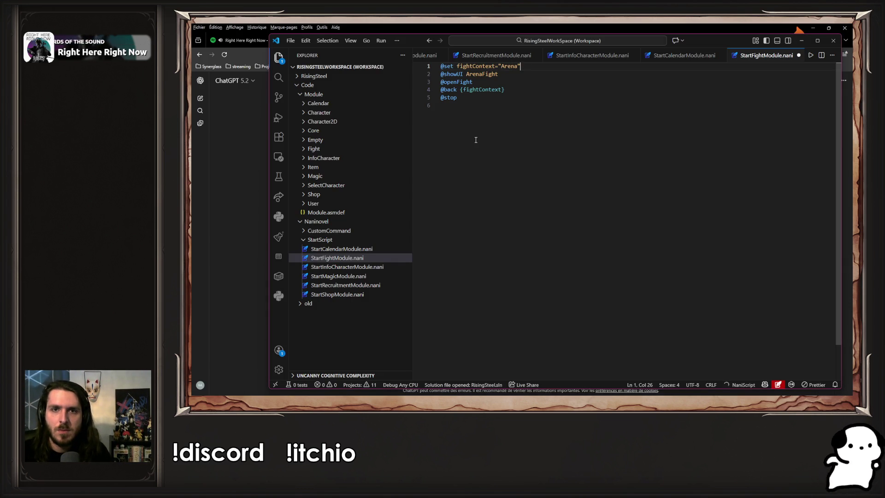
key("ctrl+s")
key("alt+Tab")
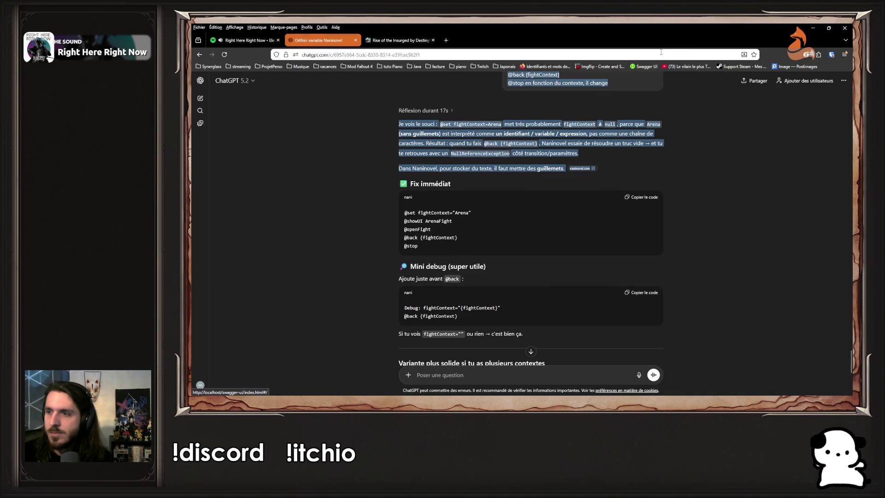
left_click(813, 28)
key("alt+Tab")
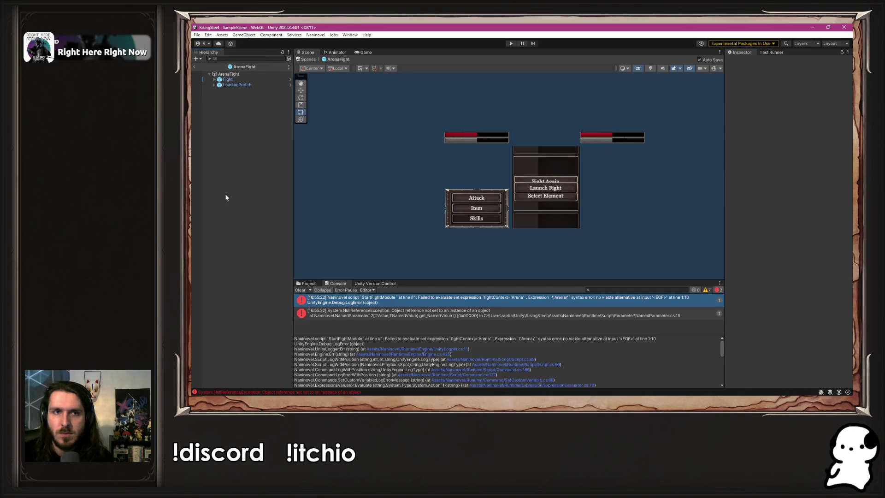
- Run a play-test showing the arena background with no console errors, then stop it
left_click(509, 43)
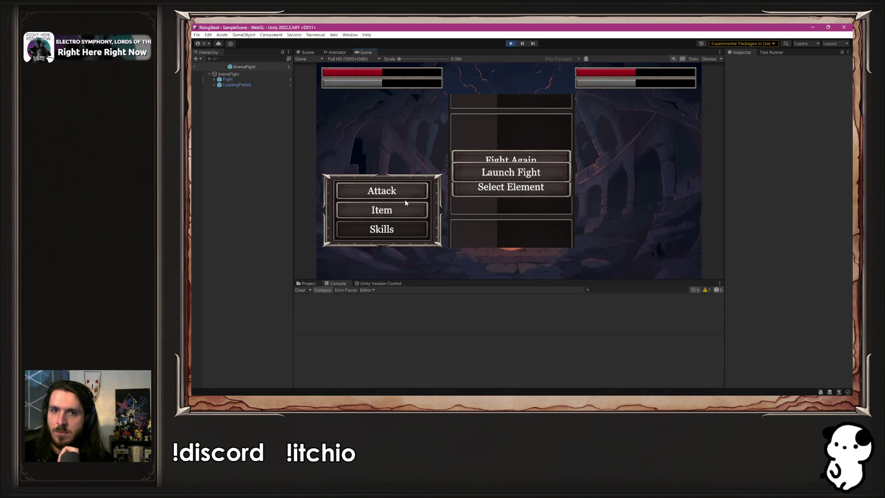
left_click(512, 43)
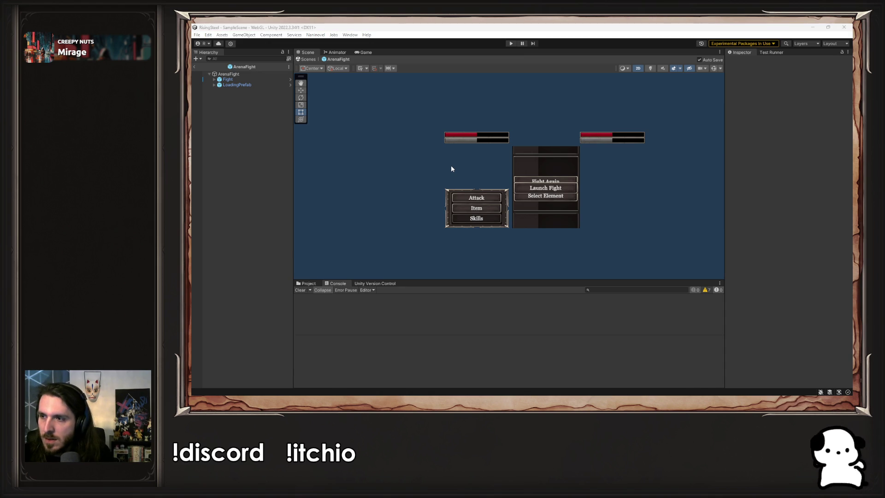
key("alt+Tab")
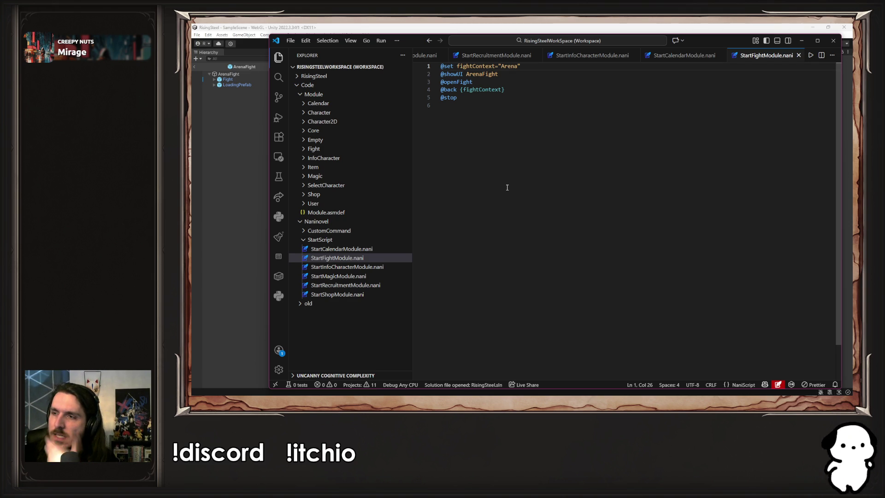
double_click(507, 67)
left_click(542, 66)
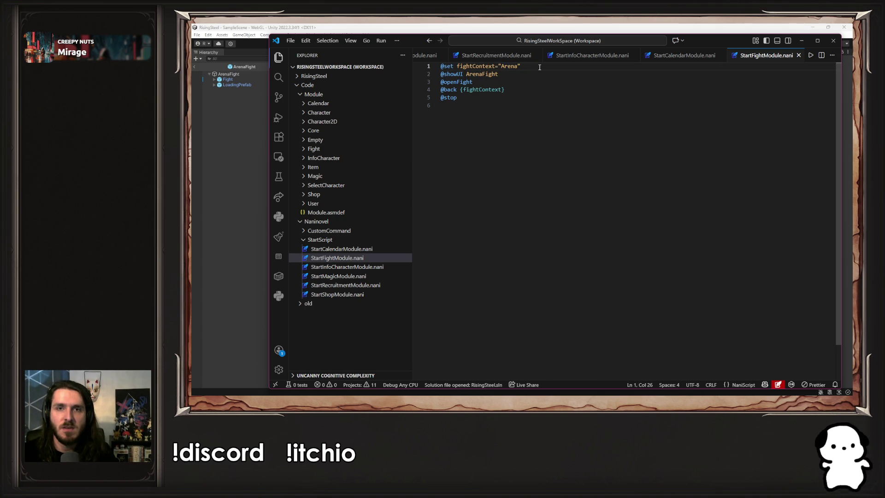
key("shift+Left")
key("shift+Left")
key("shift+Left")
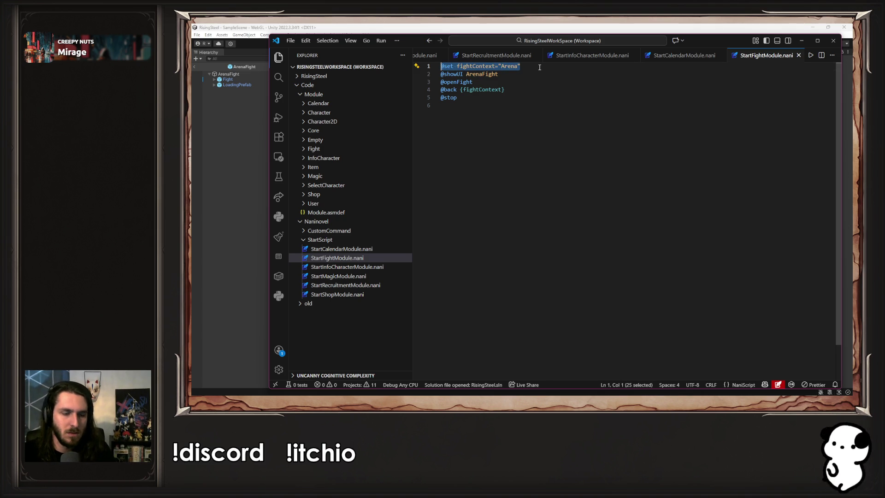
key("BackSpace")
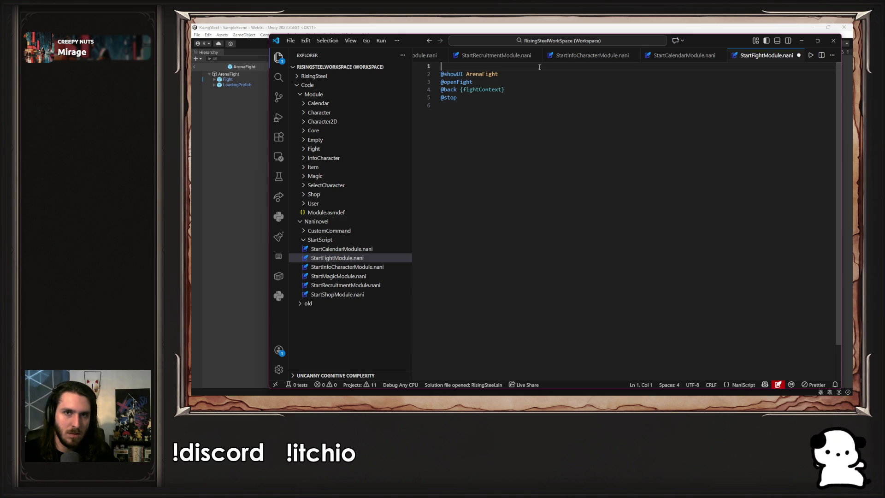
key("ctrl+z")
key("ctrl+slash")
key("Down")
key("Down")
key("Down")
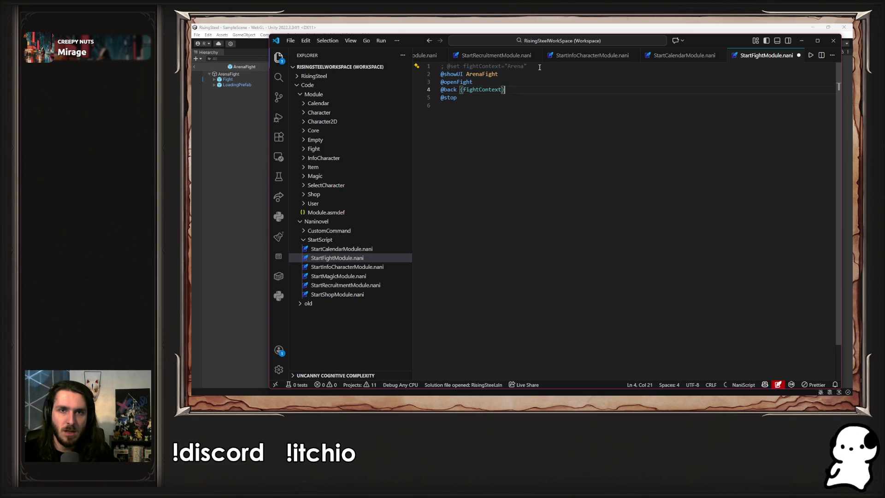
key("ctrl+shift+Left")
key("Up")
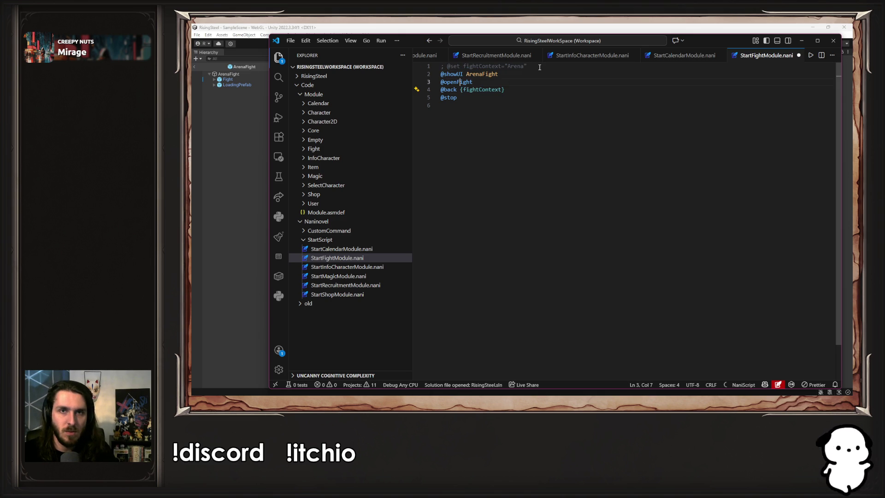
key("Return")
key("Up")
key("ctrl+v")
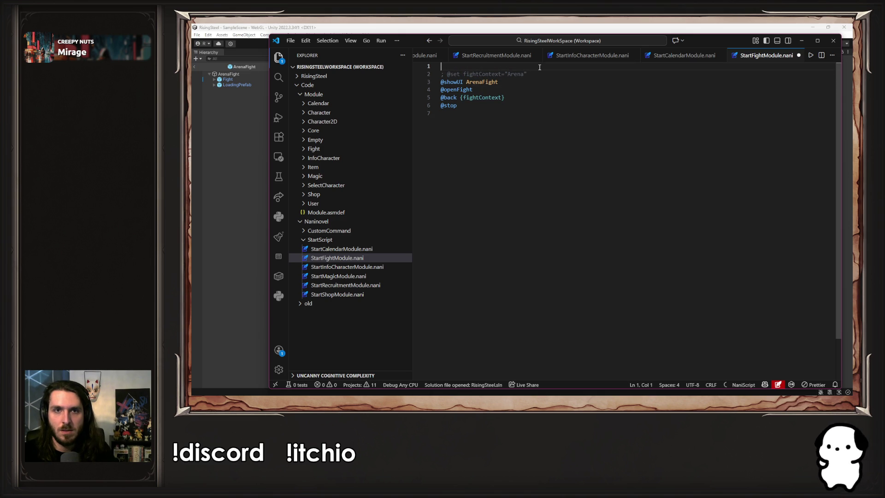
key("Down")
key("Down")
key("Down")
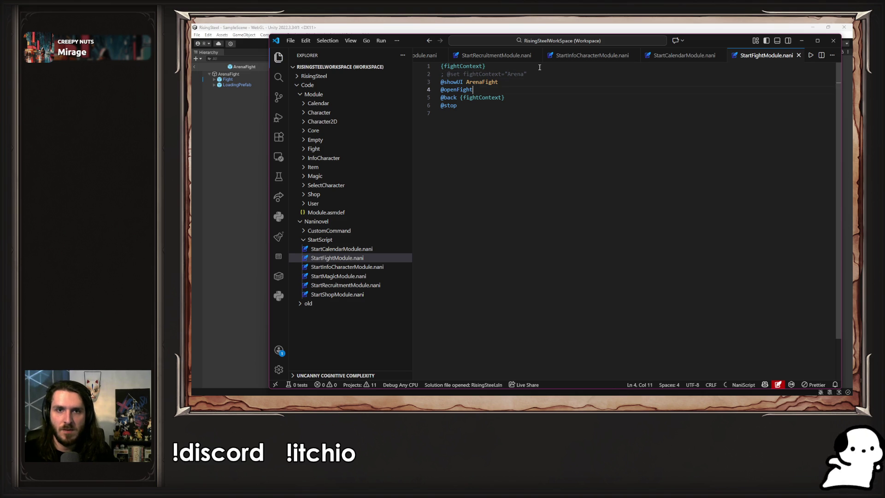
key("shift+Up")
key("shift+Up")
key("ctrl+slash")
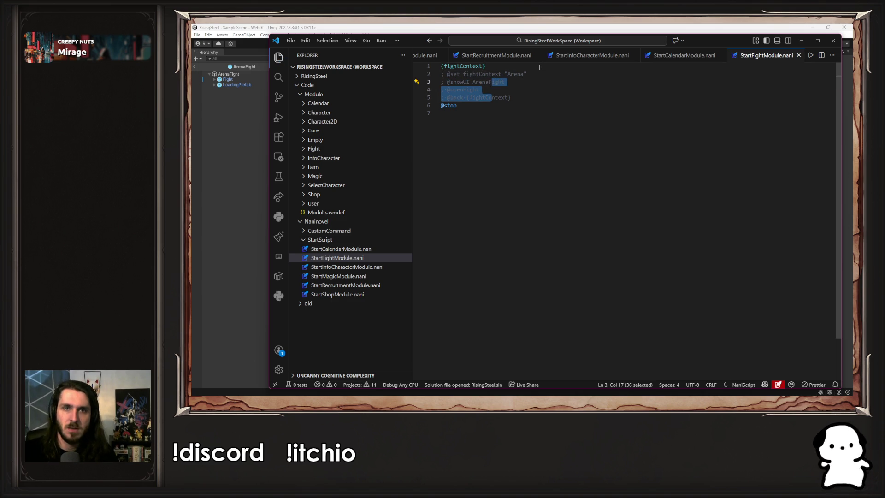
left_click(203, 240)
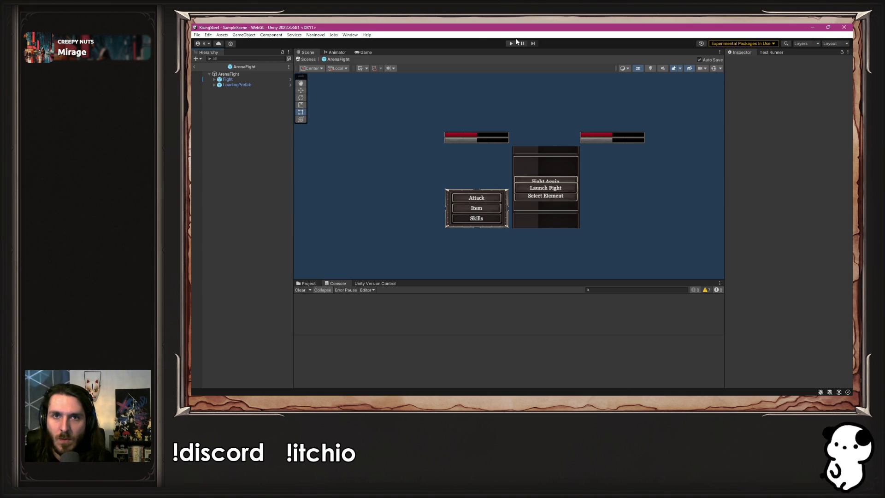
- Play-test the script, which shows an empty dialogue box, then return to line 1 in VS Code
left_click(511, 43)
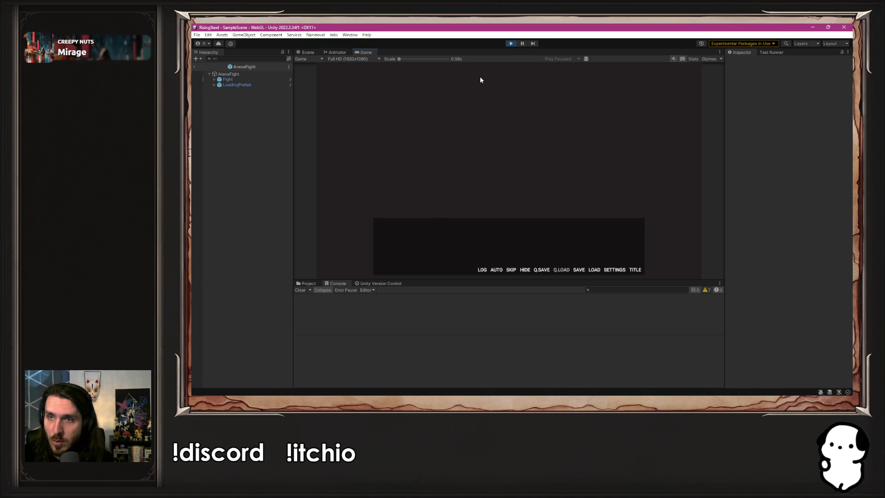
left_click(509, 43)
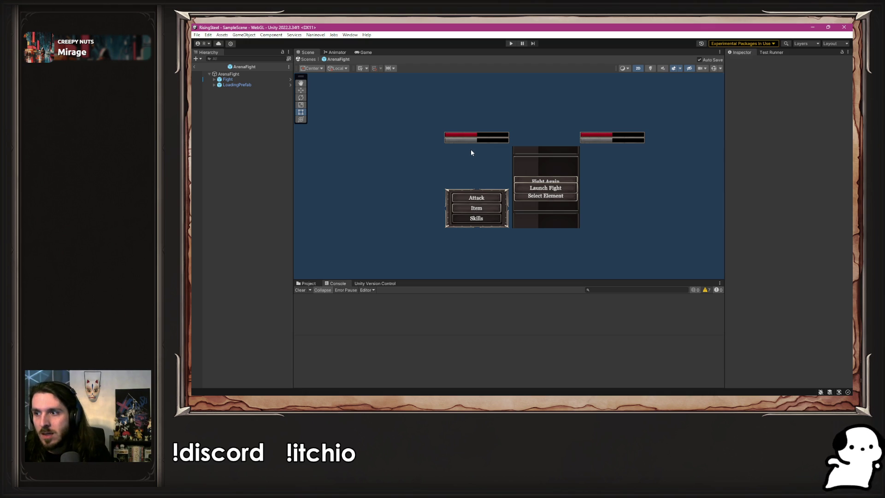
key("alt+Tab")
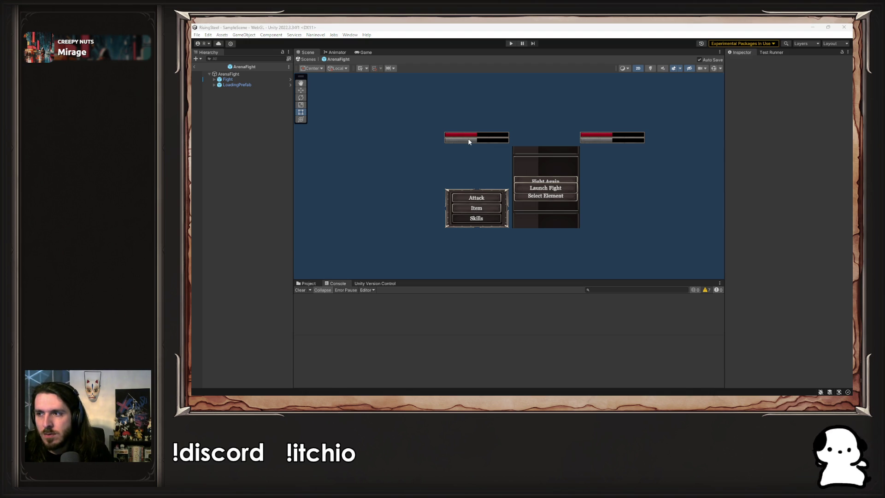
left_click(528, 86)
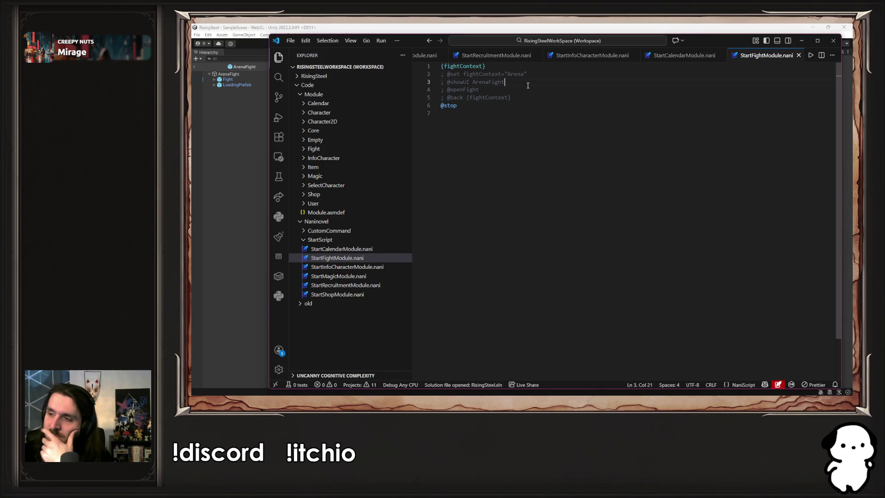
left_click(528, 68)
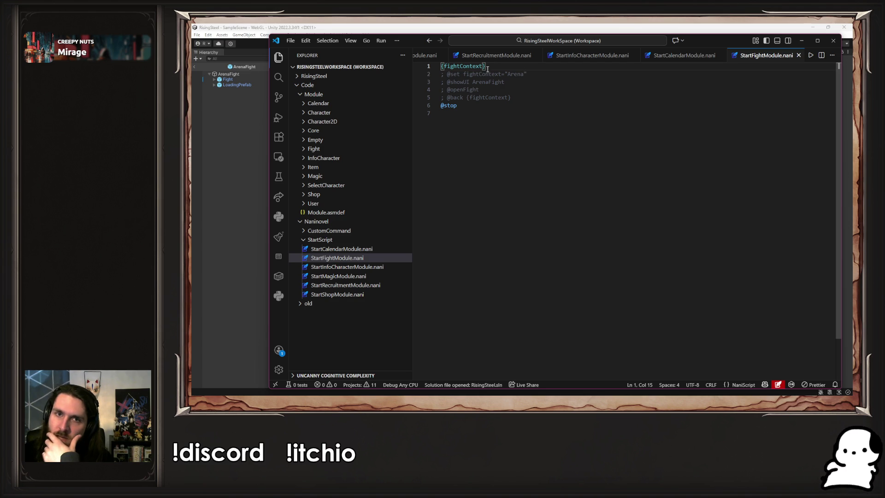
- Edit line 1 to read {fightContext:"Arena"} and return to Unity
key("Left")
type(":Aren")
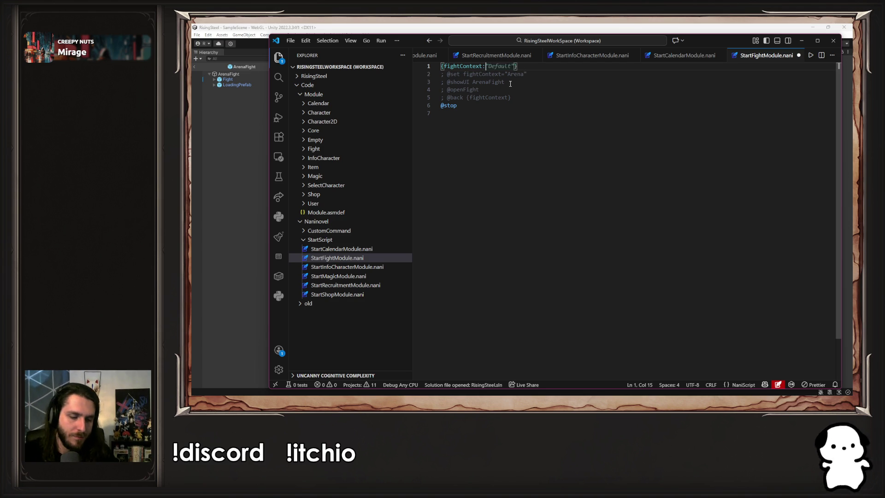
type("\"")
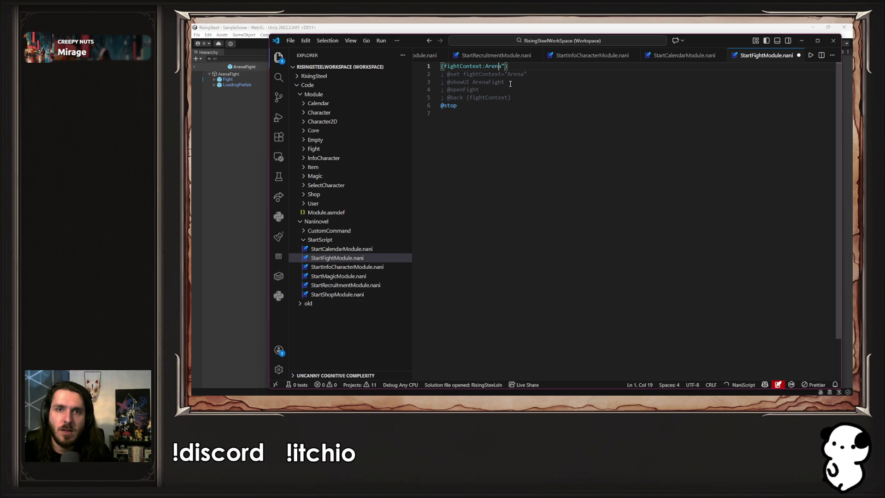
type("\"")
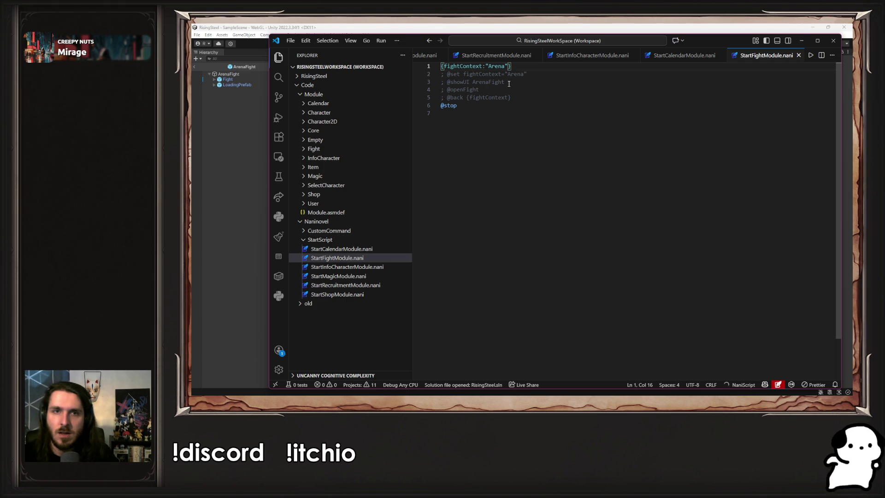
left_click(253, 141)
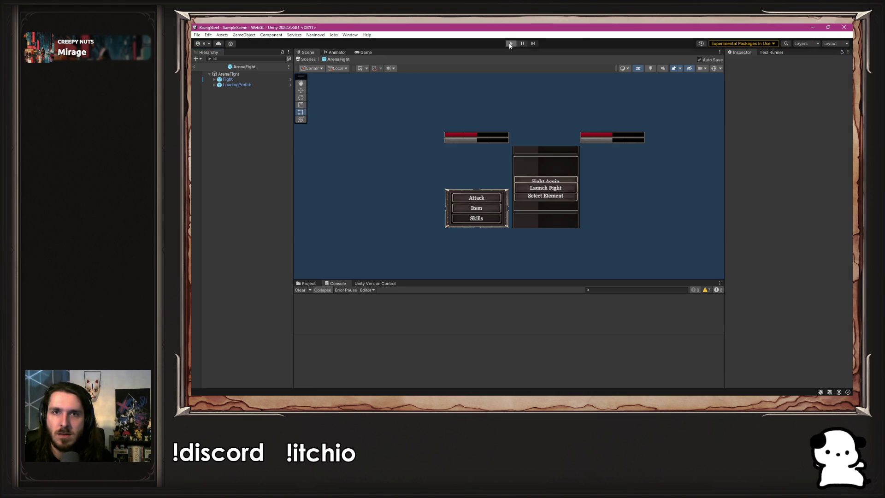
- Start a NEW GAME in Play mode, hit the EndOfFile syntax error at the colon, and stop
left_click(510, 44)
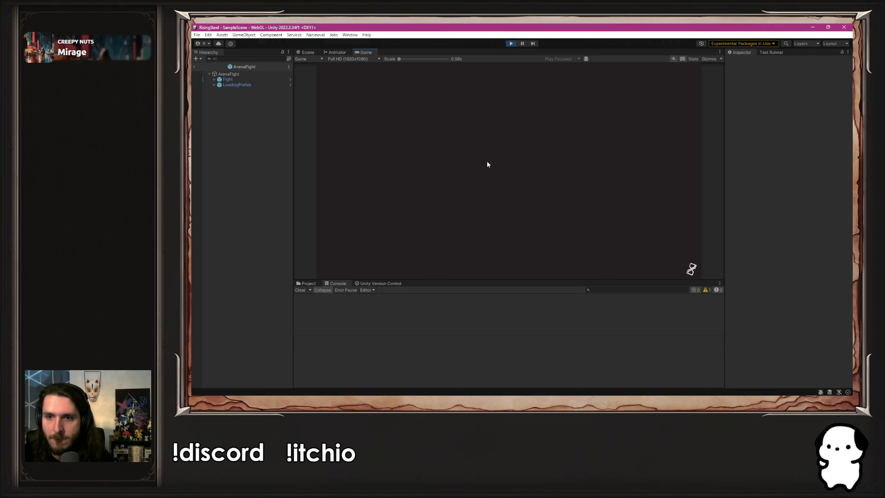
left_click(483, 123)
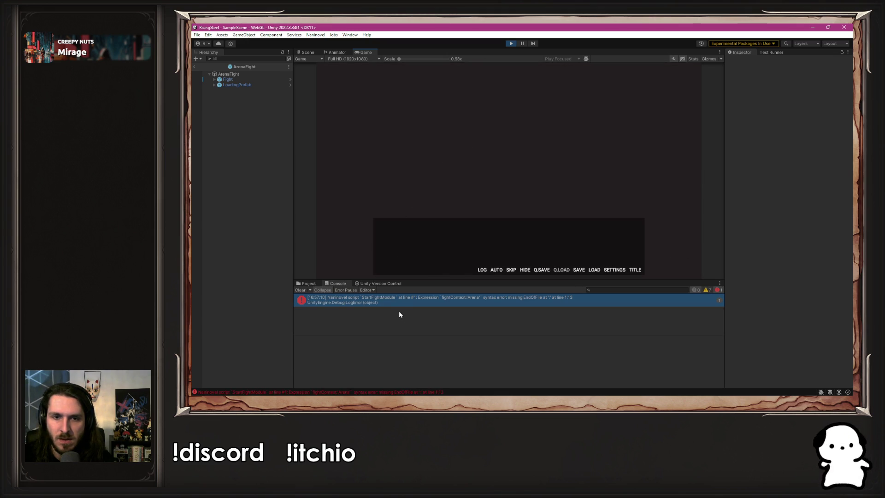
left_click(509, 43)
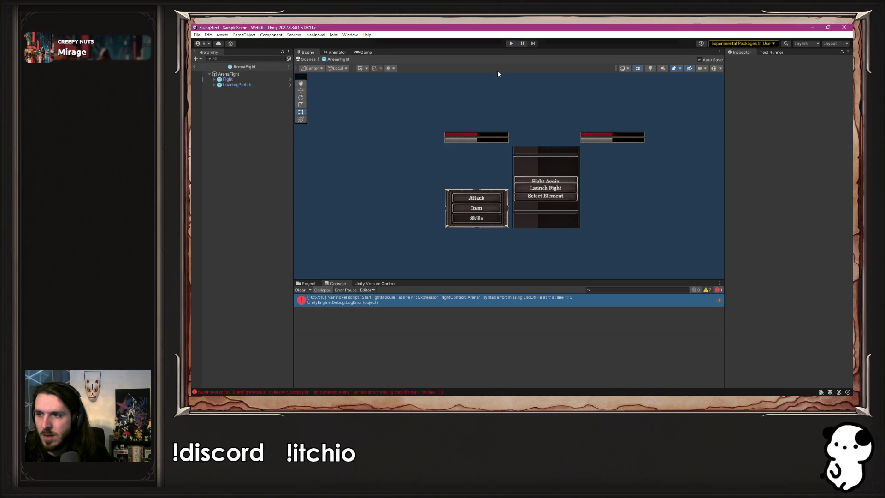
key("alt+Tab")
- Replace the colon with = so line 1 reads {fightContext="Arena"}
key("shift+Left")
key("Right")
key("BackSpace")
type("=")
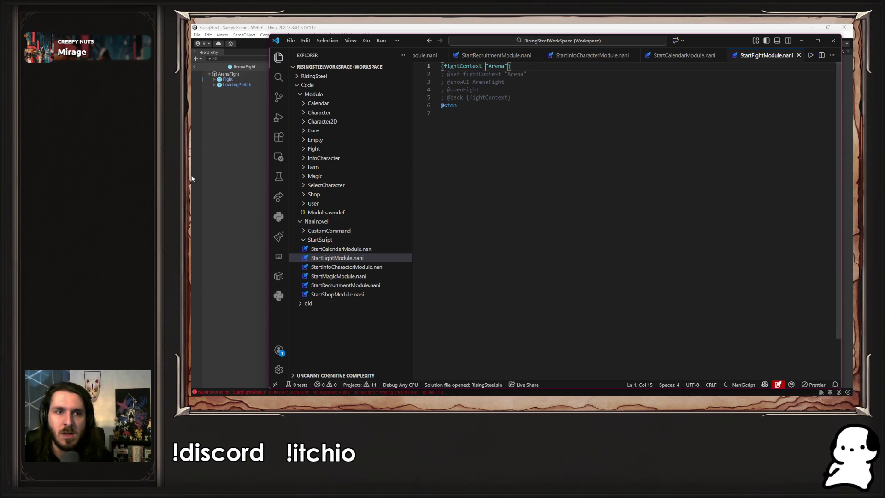
- Play-test a NEW GAME, which prints False in the dialogue box, then stop Play mode
key("alt+Tab")
left_click(511, 43)
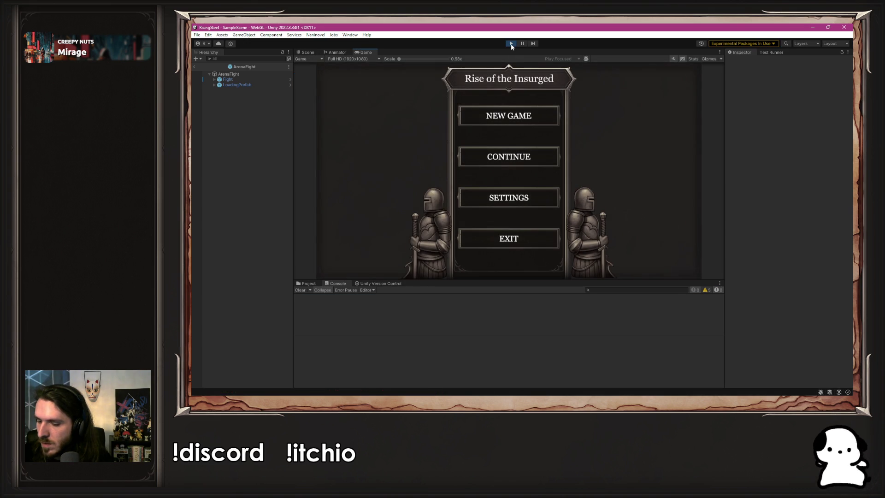
left_click(512, 119)
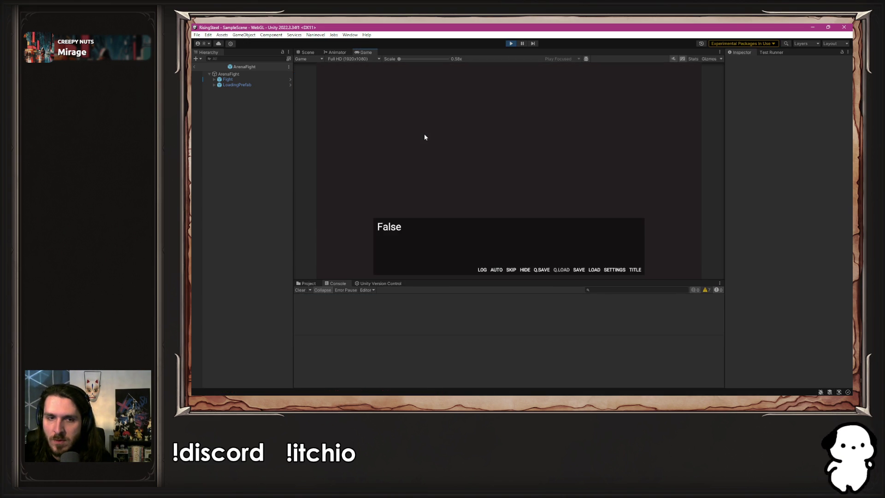
left_click(515, 43)
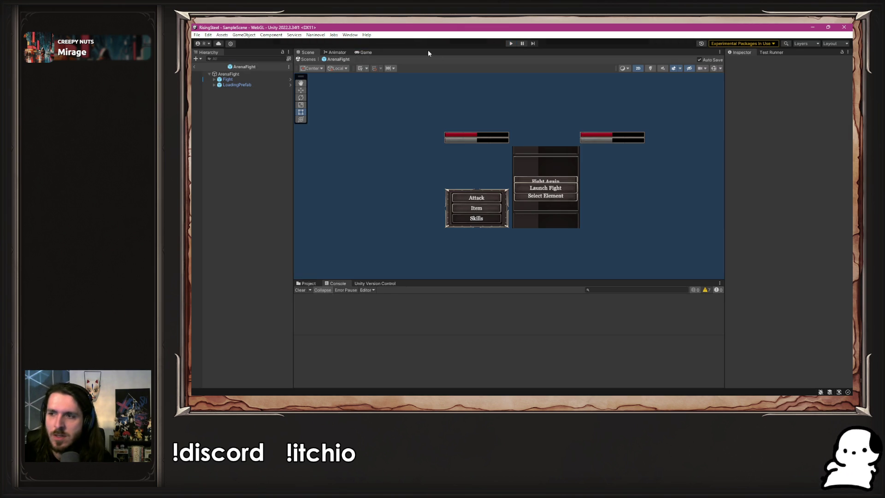
left_click(315, 35)
- Inspect the fightContext entry in Naninovel Custom Variables and review the script's first line
mouse_move(332, 76)
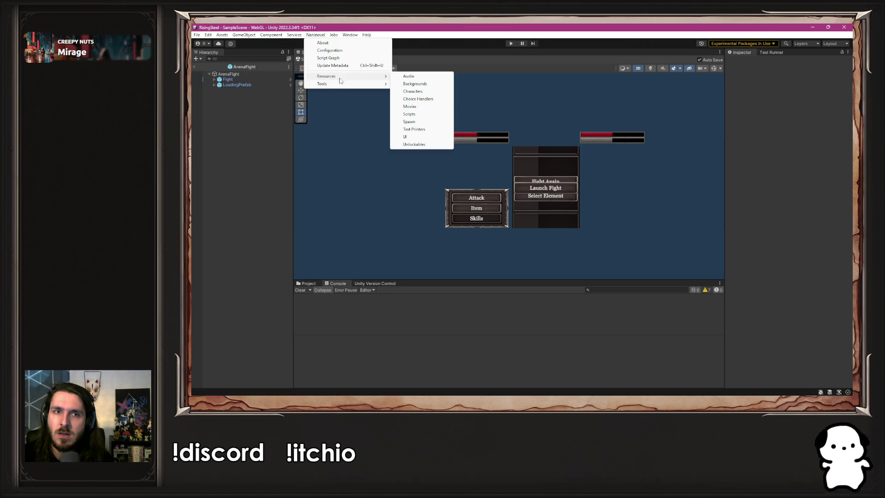
left_click(413, 91)
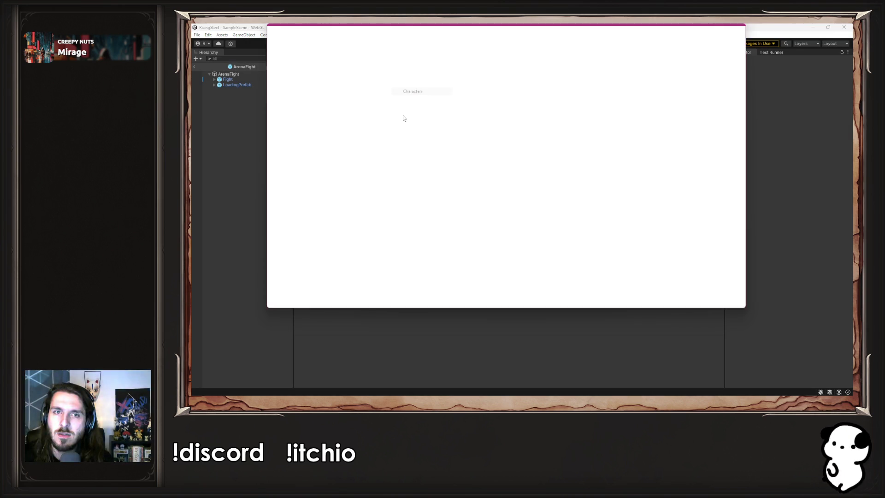
left_click(300, 115)
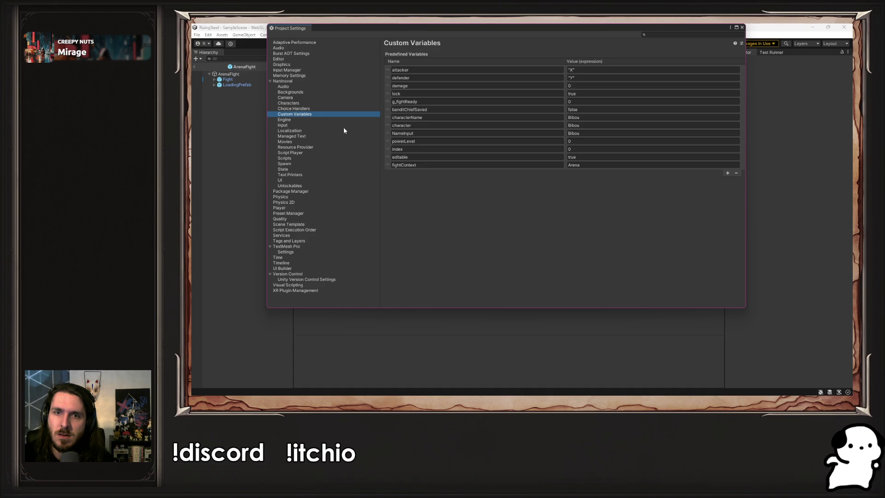
left_click(436, 165)
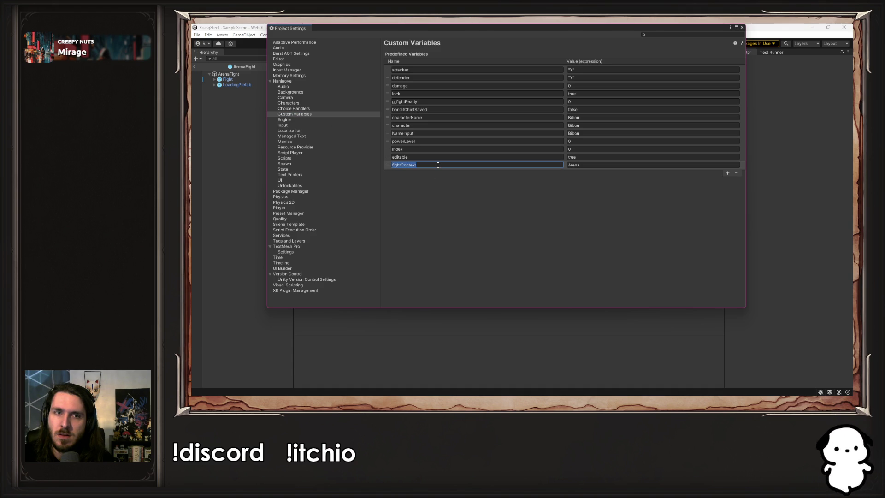
left_click(743, 28)
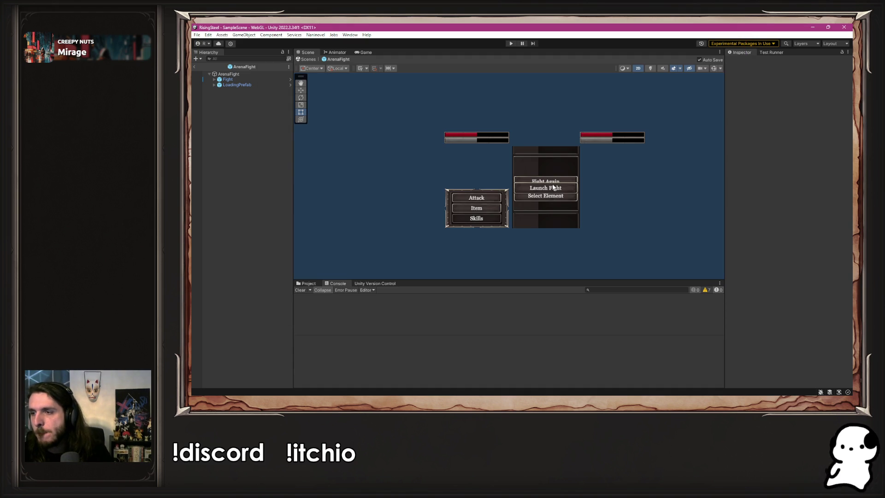
key("alt+Tab")
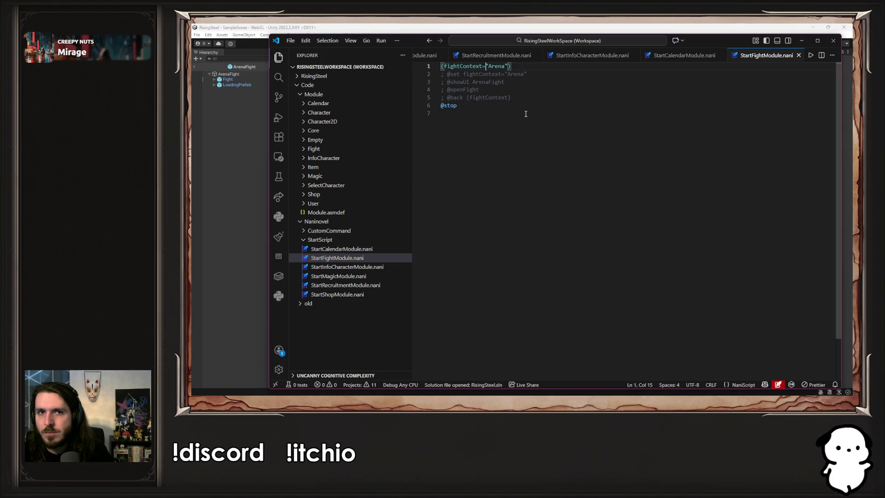
left_click_drag(535, 68, 448, 59)
left_click(530, 67)
left_click_drag(530, 68, 436, 70)
left_click(217, 178)
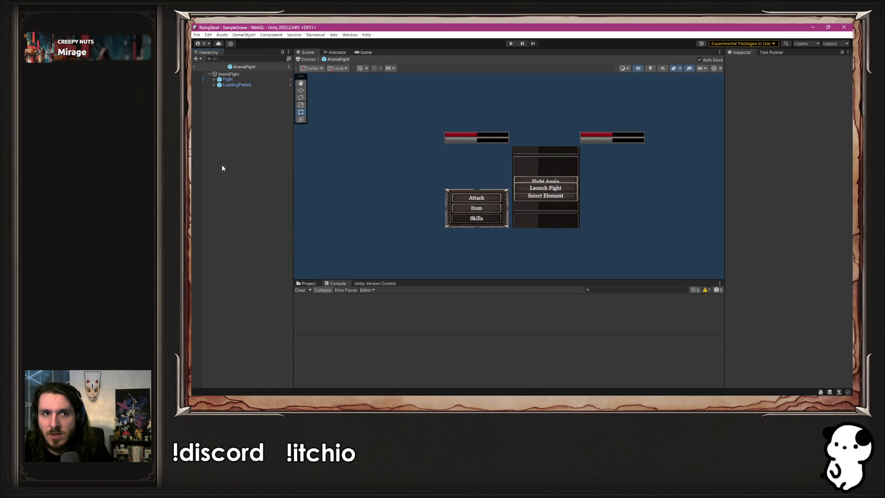
- Quote the fightContext custom variable value so it reads "Arena" in Naninovel settings
left_click(315, 34)
mouse_move(341, 79)
left_click(410, 106)
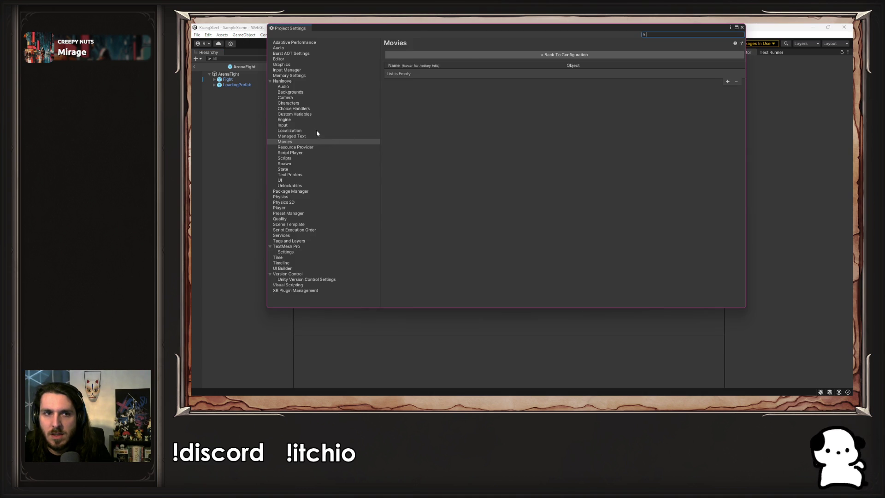
left_click(308, 118)
left_click(312, 114)
left_click(425, 166)
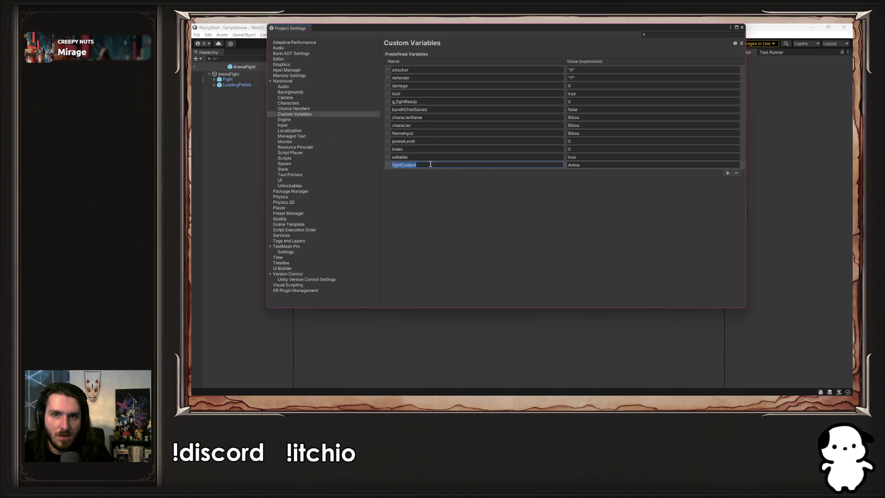
left_click(594, 164)
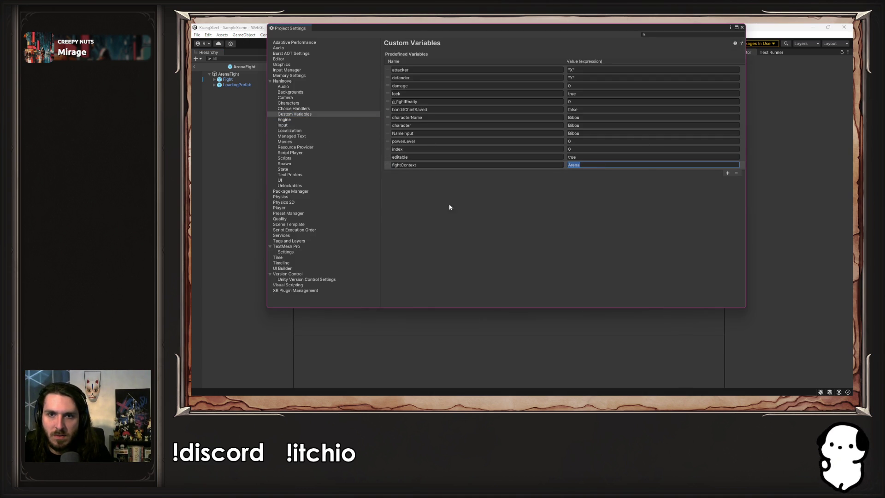
key("Home")
type("\"")
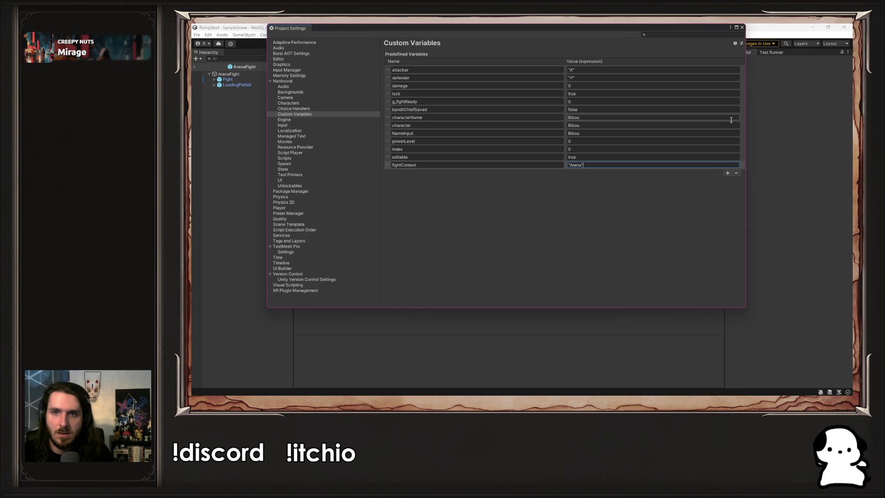
- Revert the script's first line to {fightContext} and close Project Settings
key("alt+Tab")
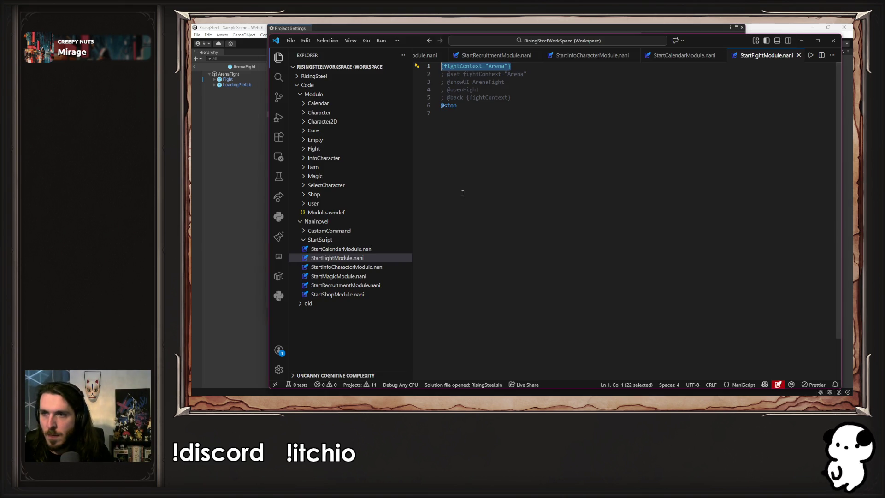
key("ctrl+z")
key("ctrl+z")
key("ctrl+z")
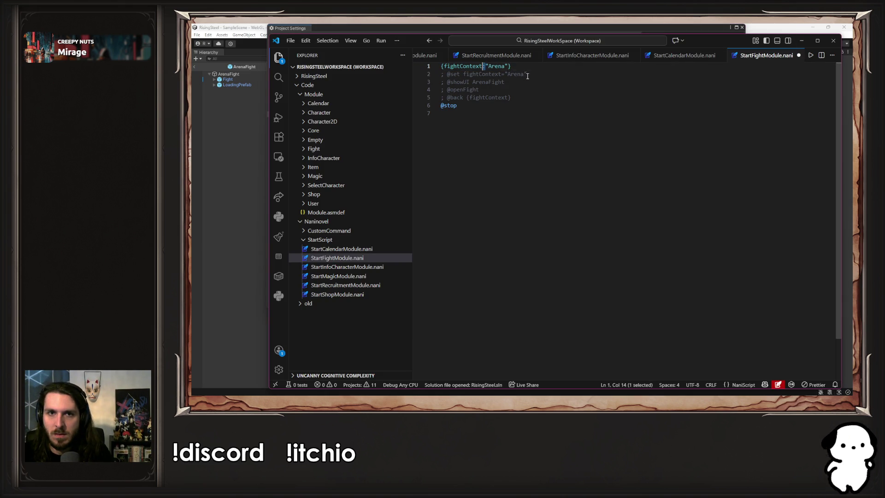
left_click(208, 206)
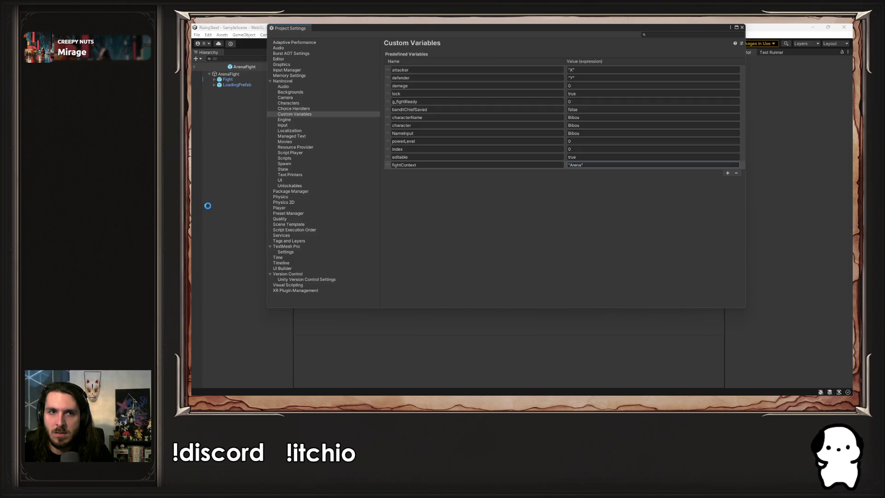
left_click(742, 27)
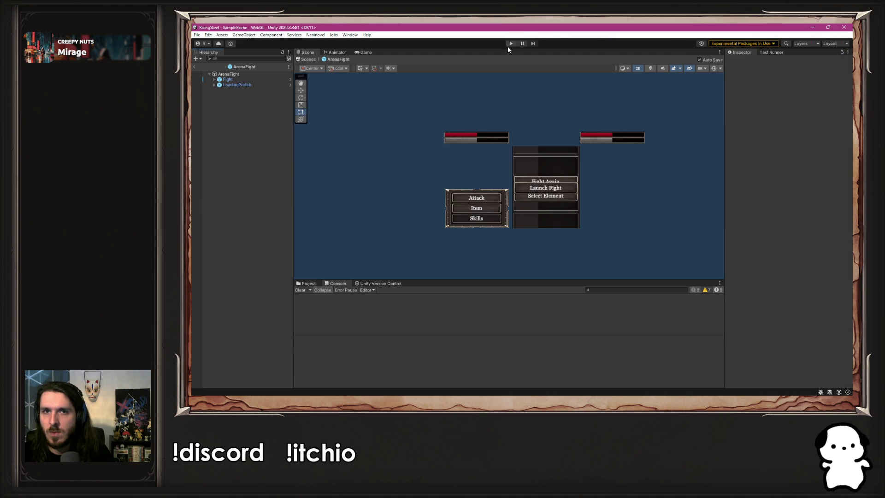
- Play-test a new game and confirm the dialogue line prints 'Arena'
left_click(511, 44)
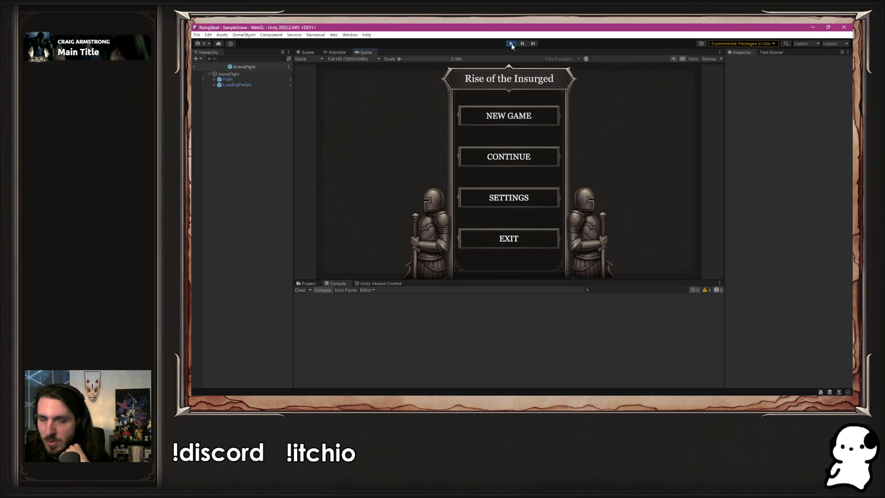
left_click(541, 112)
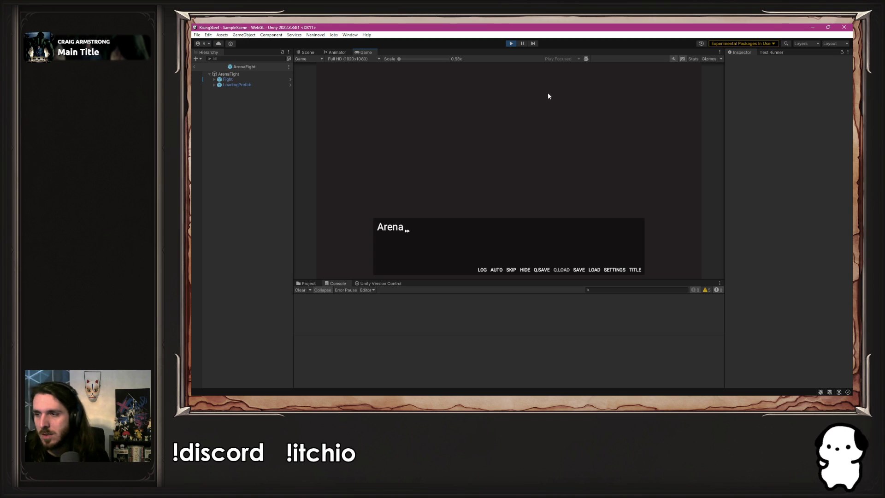
left_click(517, 79)
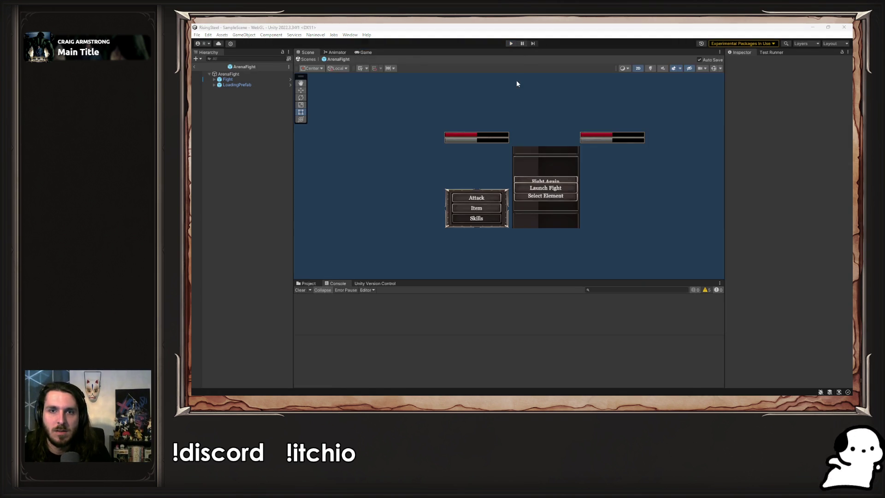
key("alt+Tab")
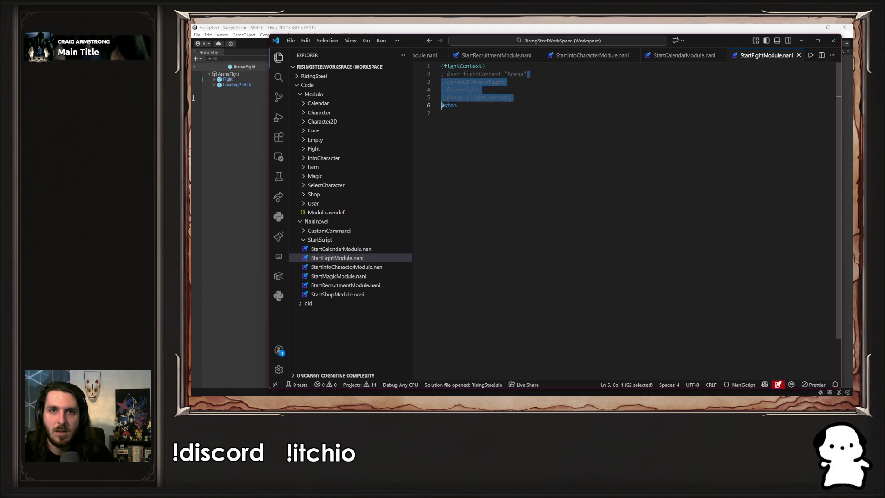
left_click_drag(527, 74, 441, 74)
key("BackSpace")
key("Delete")
mouse_move(511, 89)
left_mouse_down()
mouse_move(480, 82)
mouse_move(519, 82)
mouse_move(506, 74)
left_mouse_up()
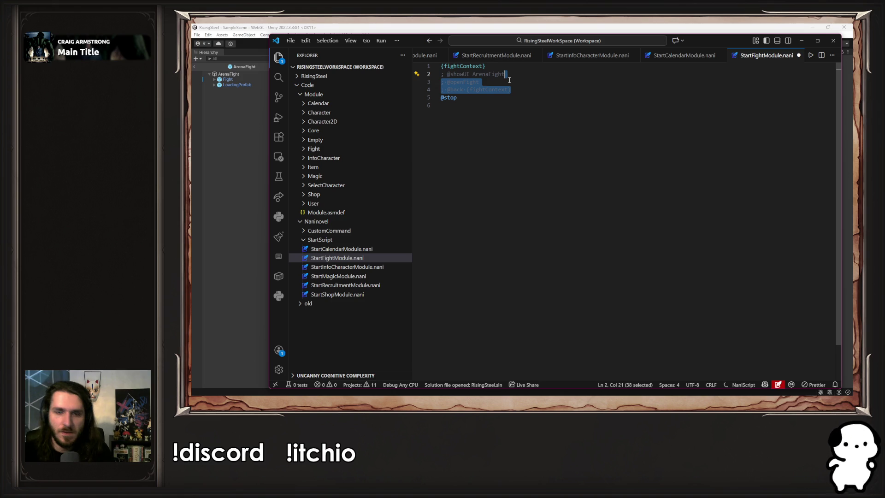
key("ctrl+slash")
key("ctrl+s")
- Delete the leftover {fightContext} test line at the top of the script
key("ctrl+Home")
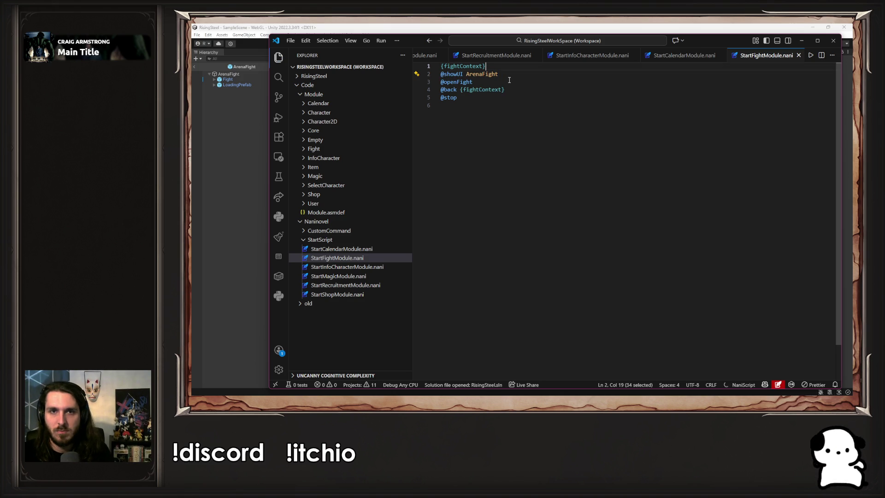
key("ctrl+shift+k")
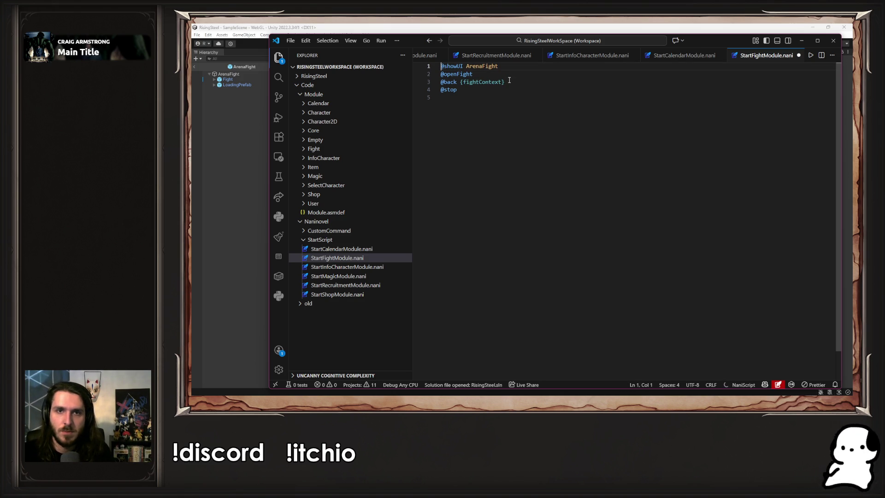
left_click(254, 172)
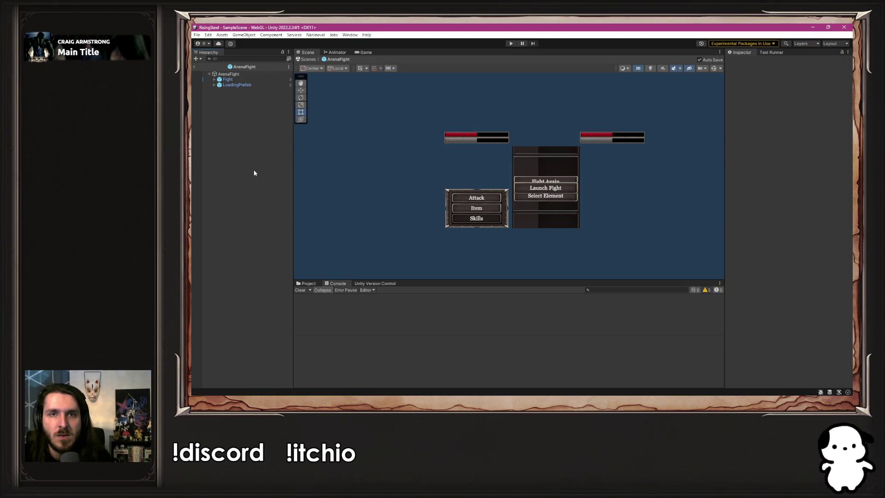
left_click(509, 43)
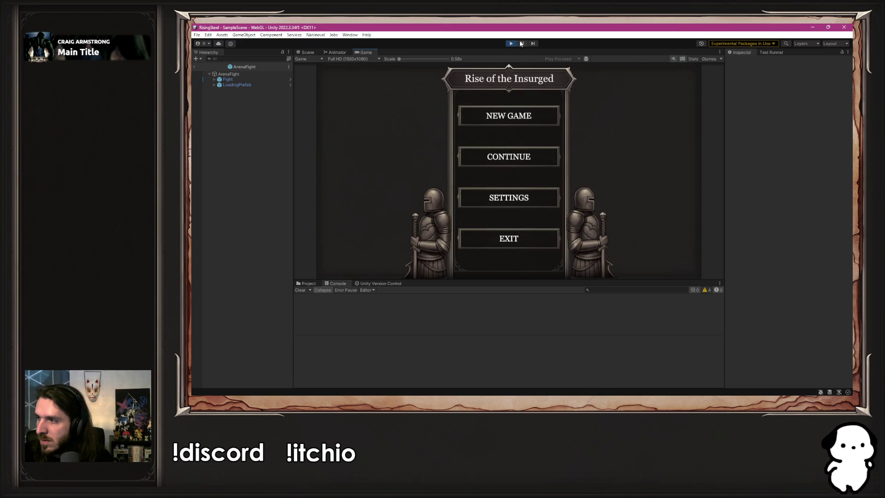
left_click(482, 119)
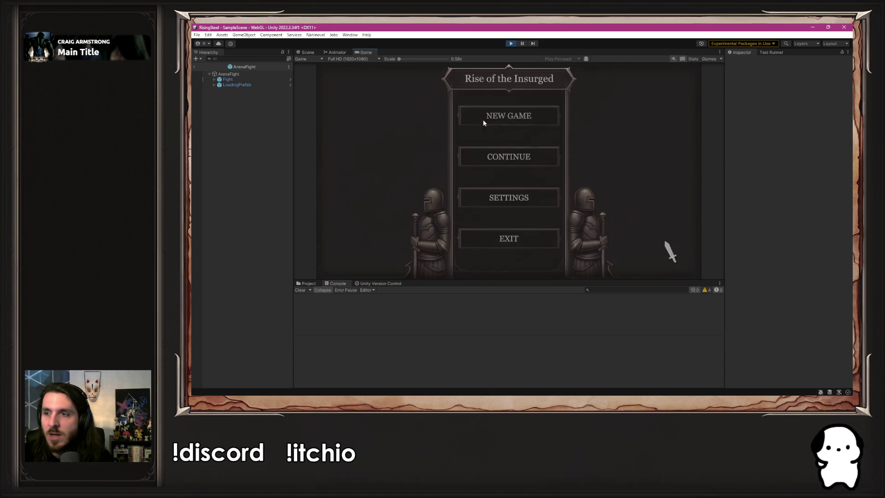
left_click(510, 45)
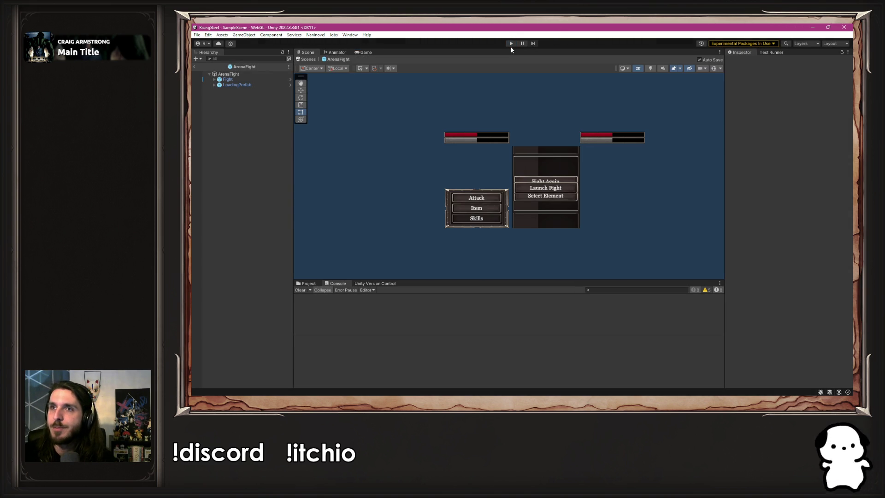